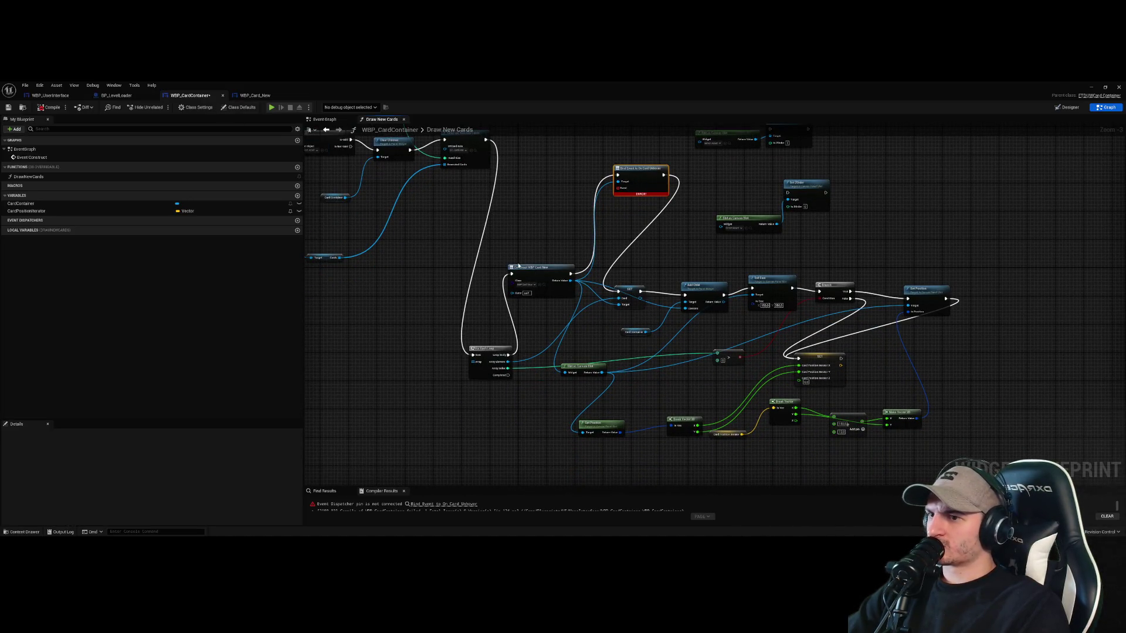
Delete the empty yellow comment box from the card container's Event Graph
left_click(336, 121)
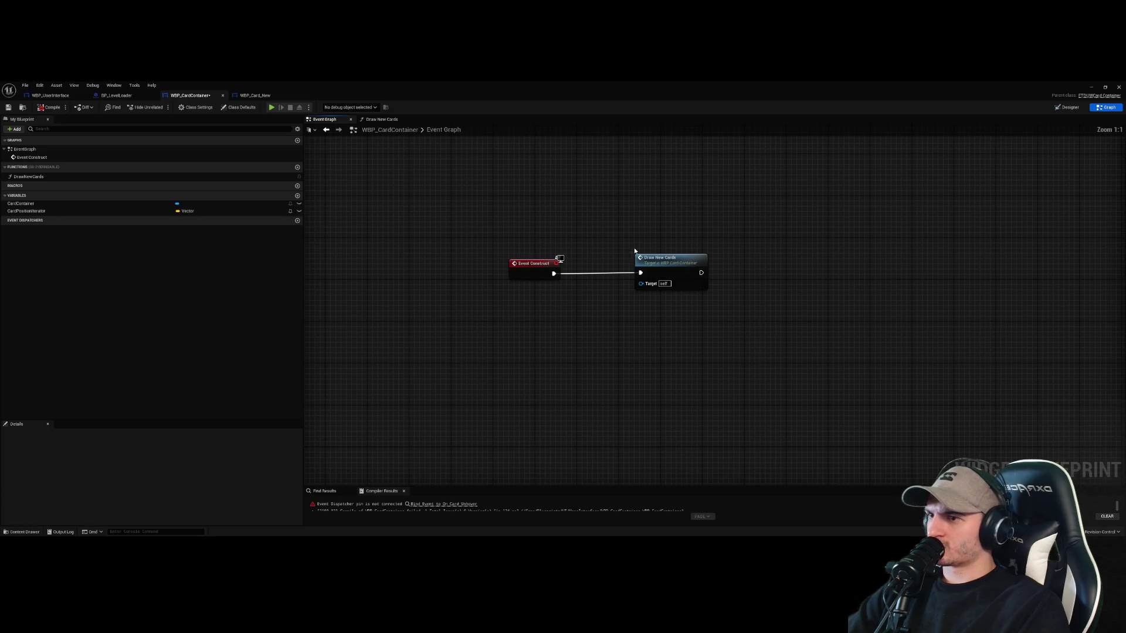
scroll(635, 251, "down", 6)
mouse_move(727, 221)
left_mouse_down()
mouse_move(629, 171)
mouse_move(674, 354)
mouse_move(633, 256)
left_mouse_up()
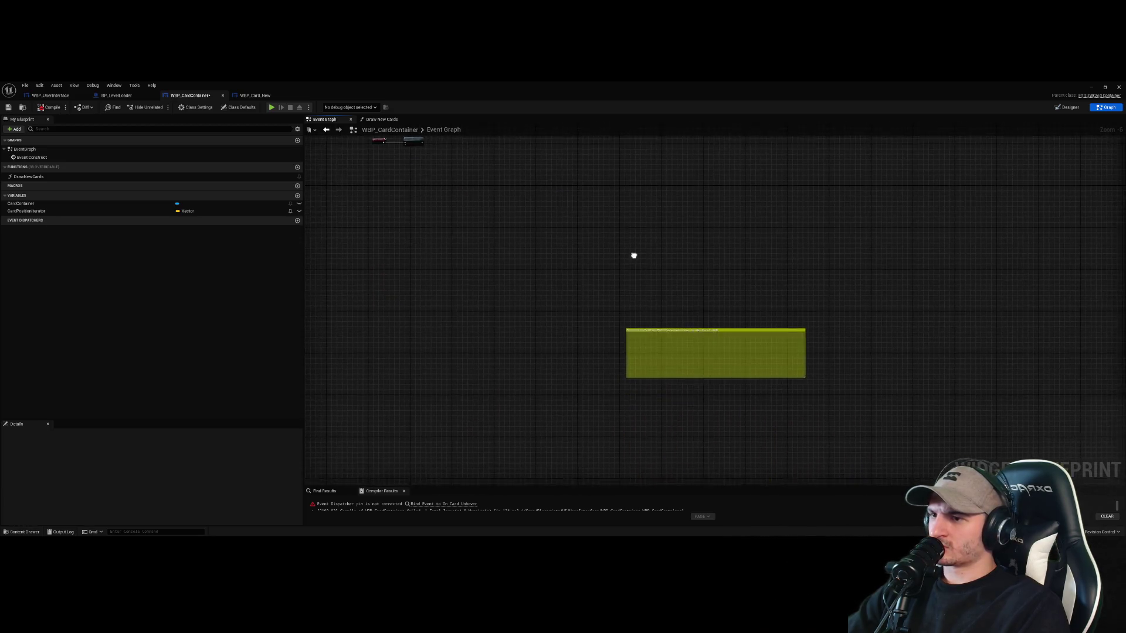
left_click_drag(930, 465, 535, 253)
key("Delete")
scroll(593, 269, "down", 5)
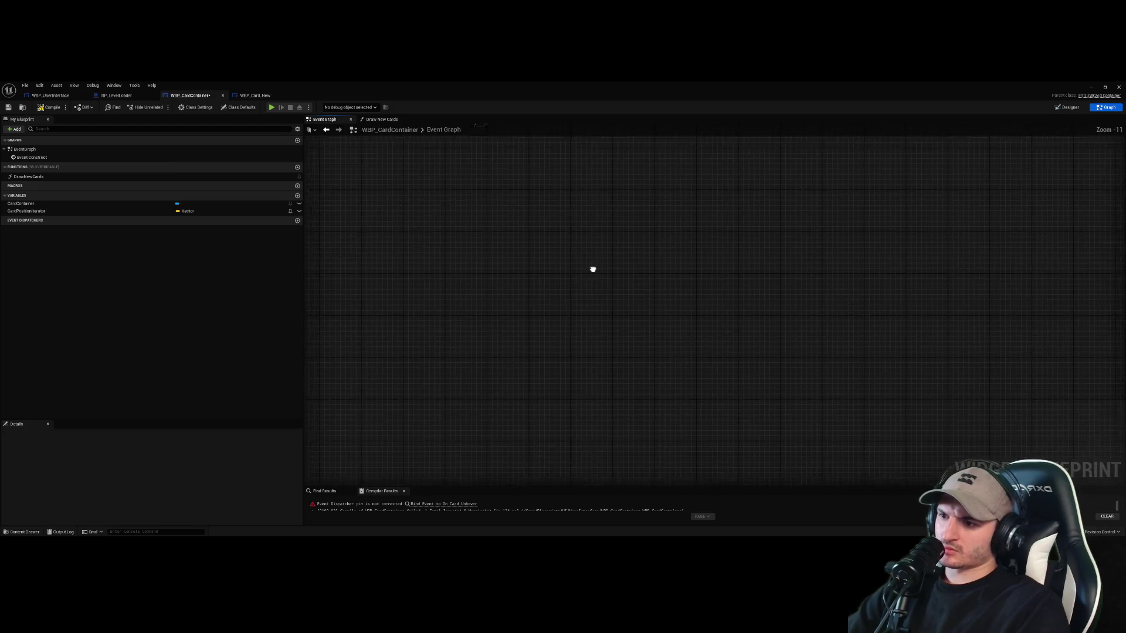
scroll(593, 269, "up", 5)
In Draw New Cards, add a Create Event node off the Bind Event, then delete it
left_click(380, 119)
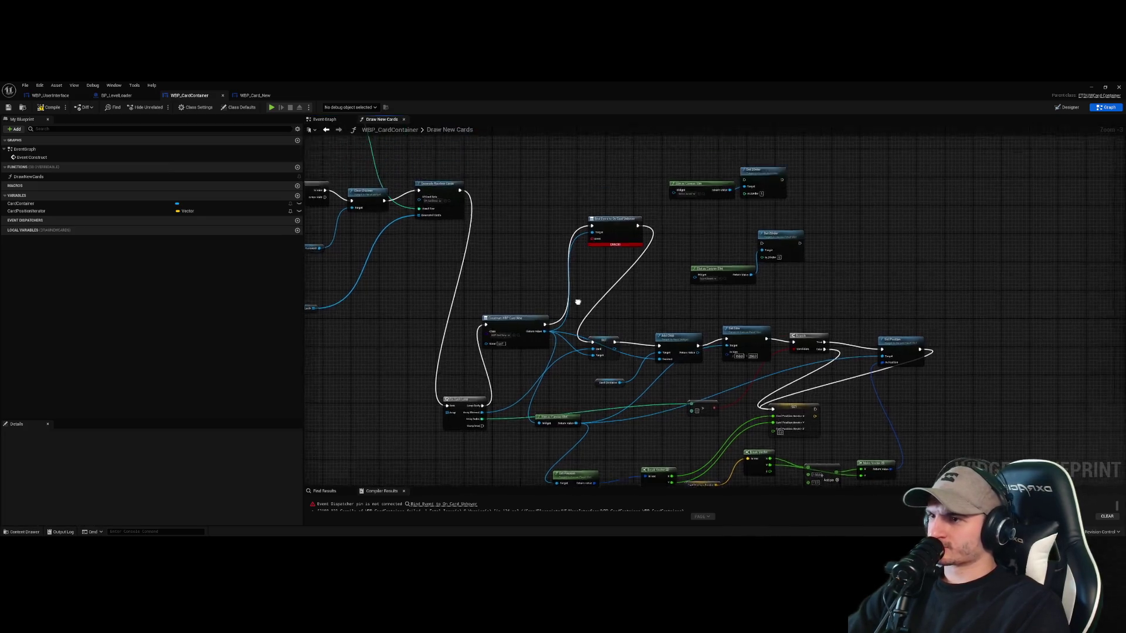
scroll(577, 302, "up", 1)
left_click_drag(570, 310, 579, 346)
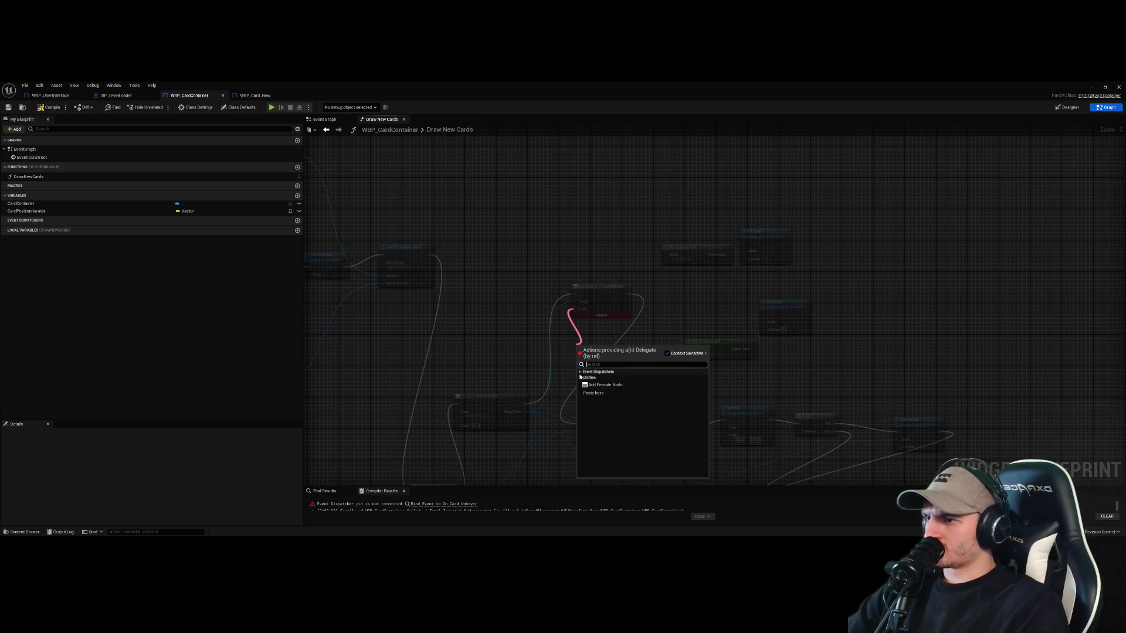
type("create event")
key("Return")
left_click_drag(662, 367, 674, 328)
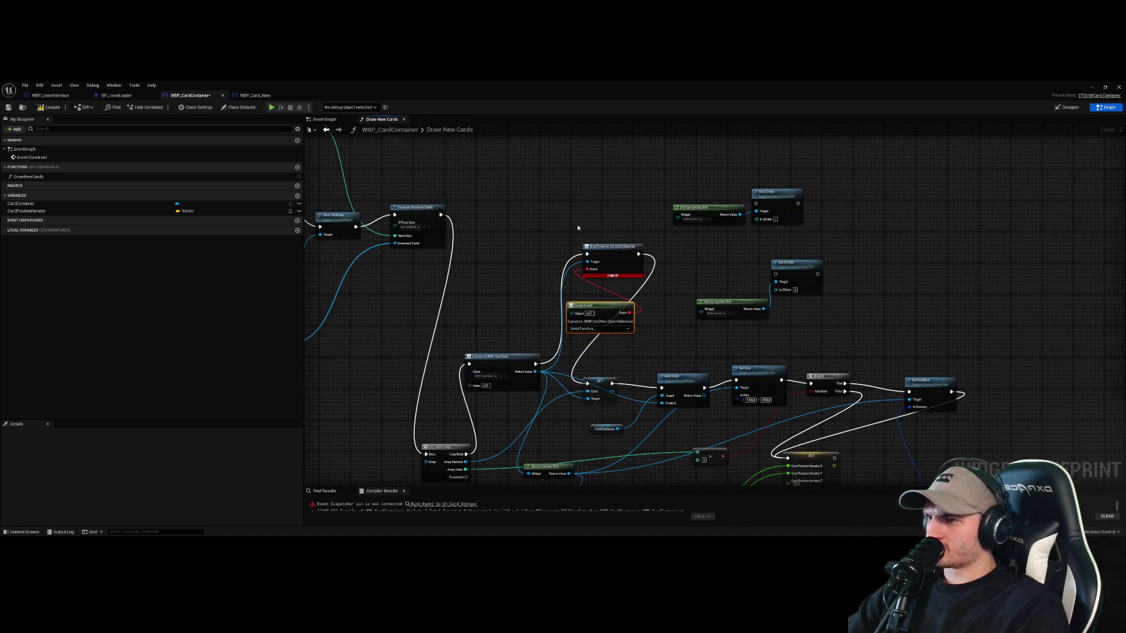
left_click_drag(615, 247, 604, 172)
left_click_drag(604, 306, 599, 235)
scroll(600, 235, "up", 2)
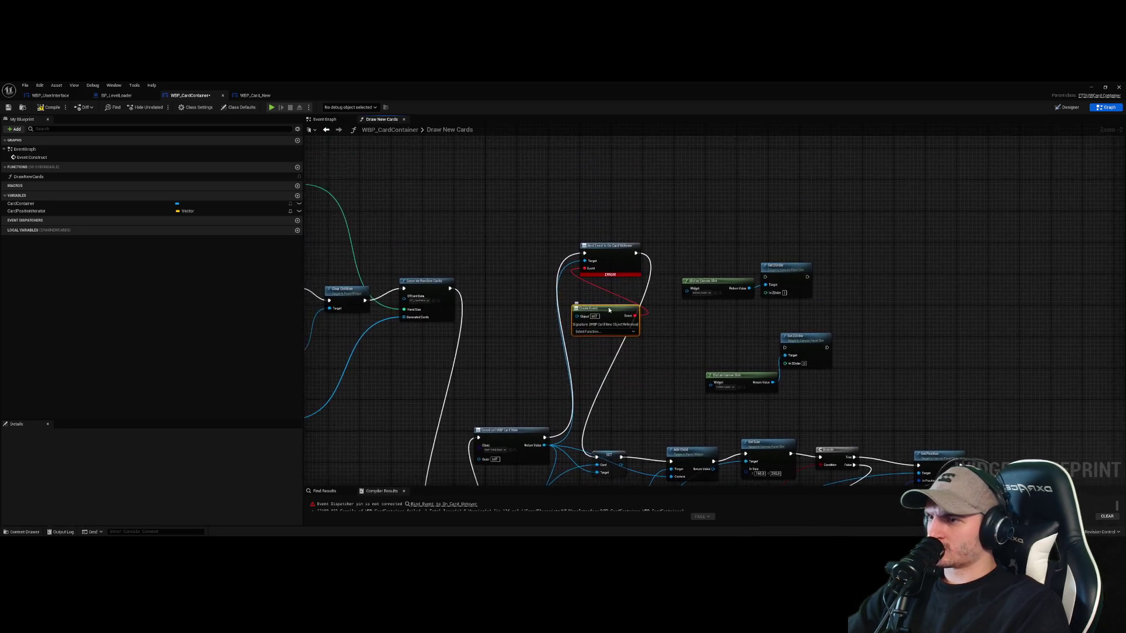
key("Delete")
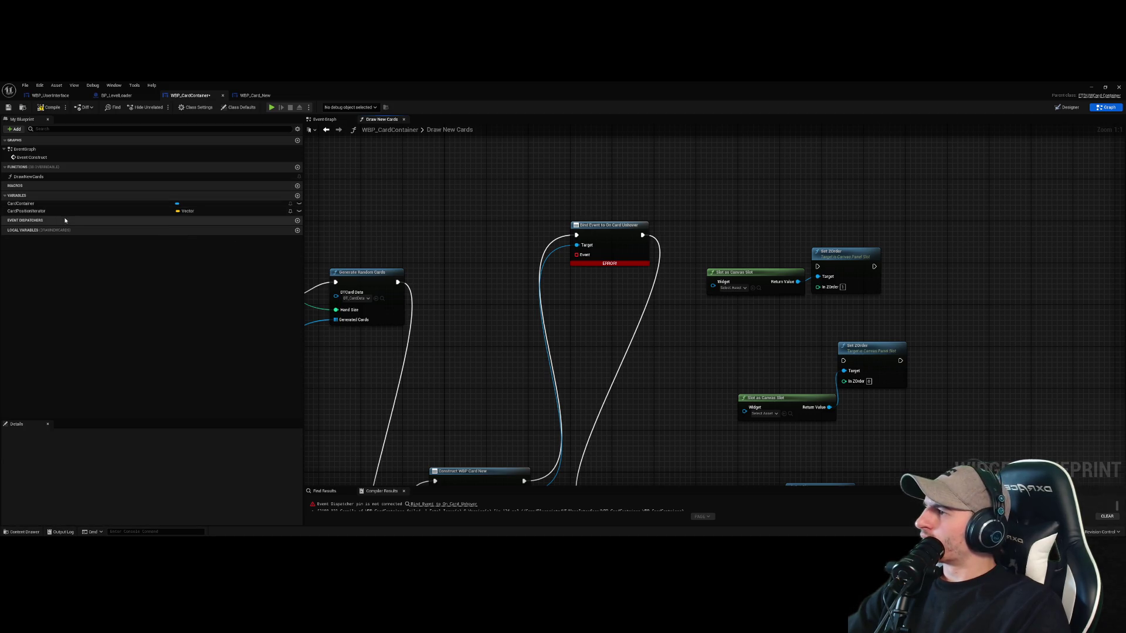
Add a NewEventDispatcher, then place and delete its Call and Bind nodes
left_click(297, 221)
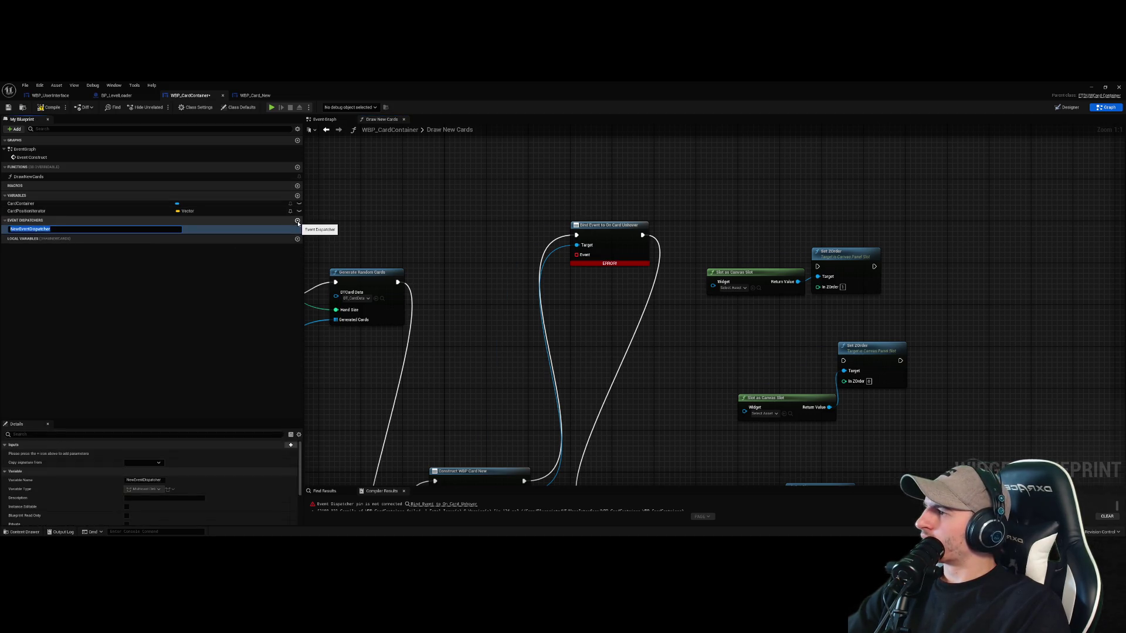
key("Return")
left_click_drag(172, 229, 582, 312)
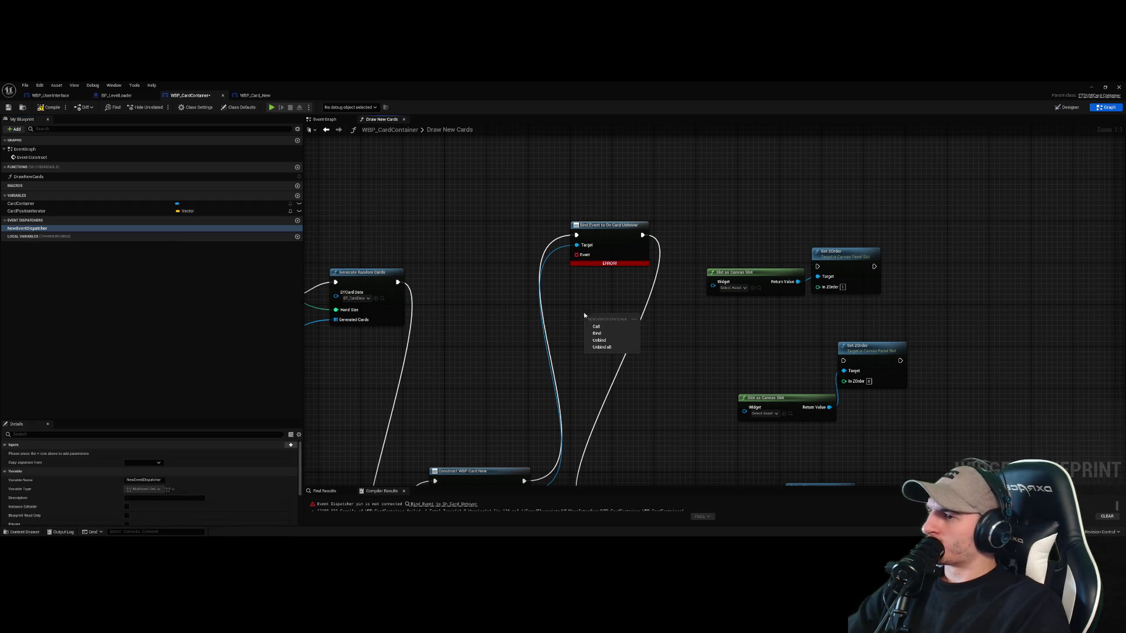
left_click(613, 326)
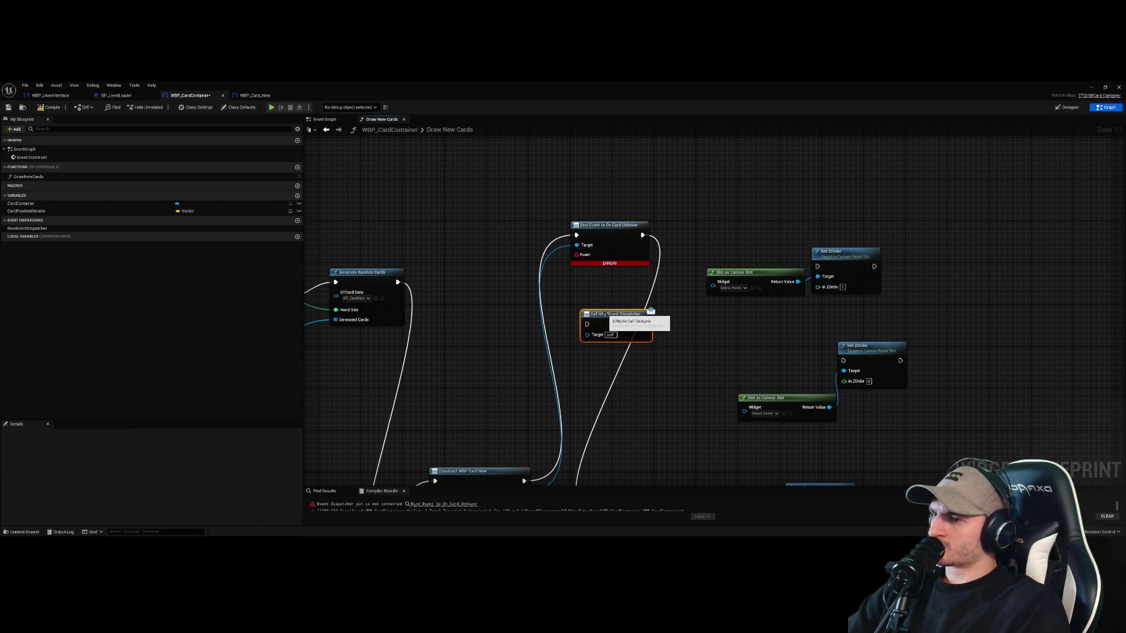
key("Delete")
left_click_drag(27, 229, 537, 306)
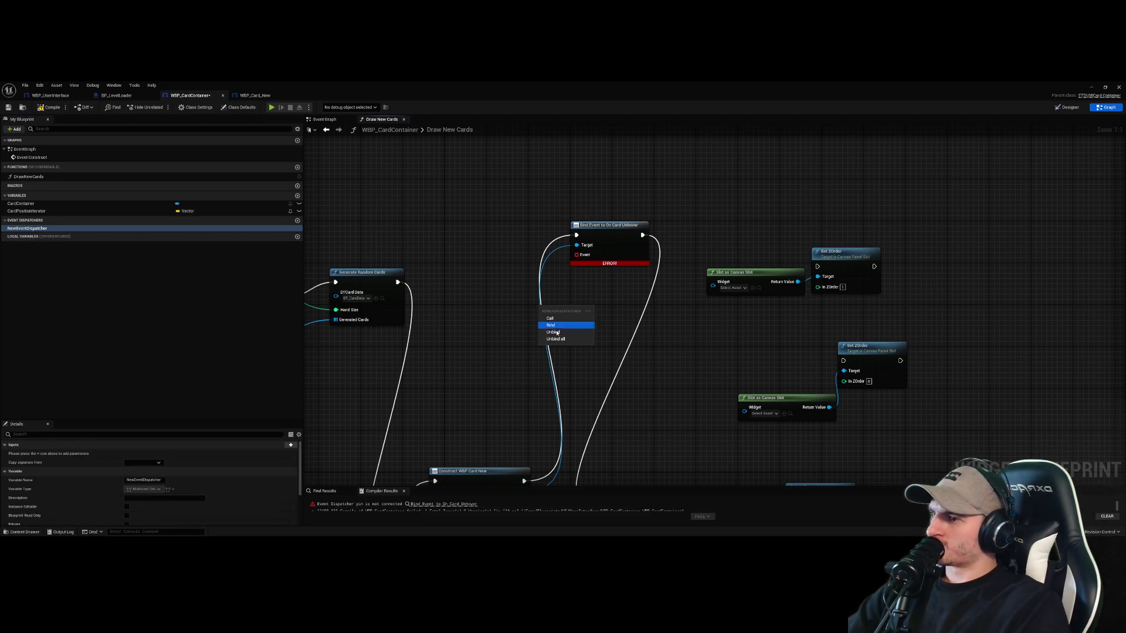
left_click(552, 322)
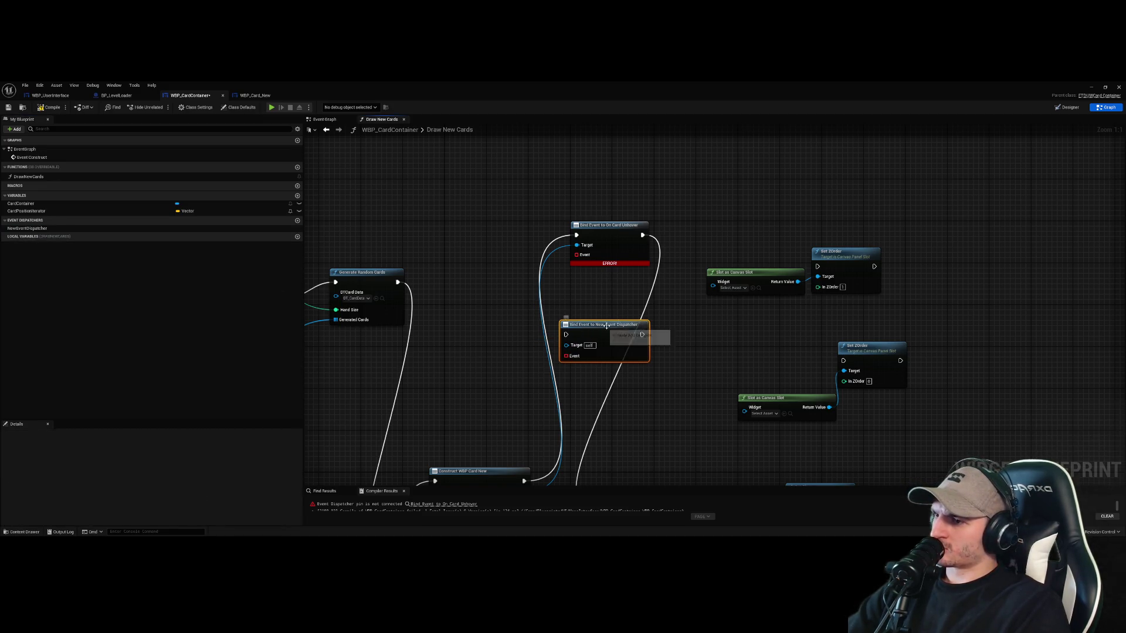
key("Delete")
Delete the unused Bind Event, Set ZOrder and Slot as Canvas Slot nodes
scroll(604, 340, "down", 4)
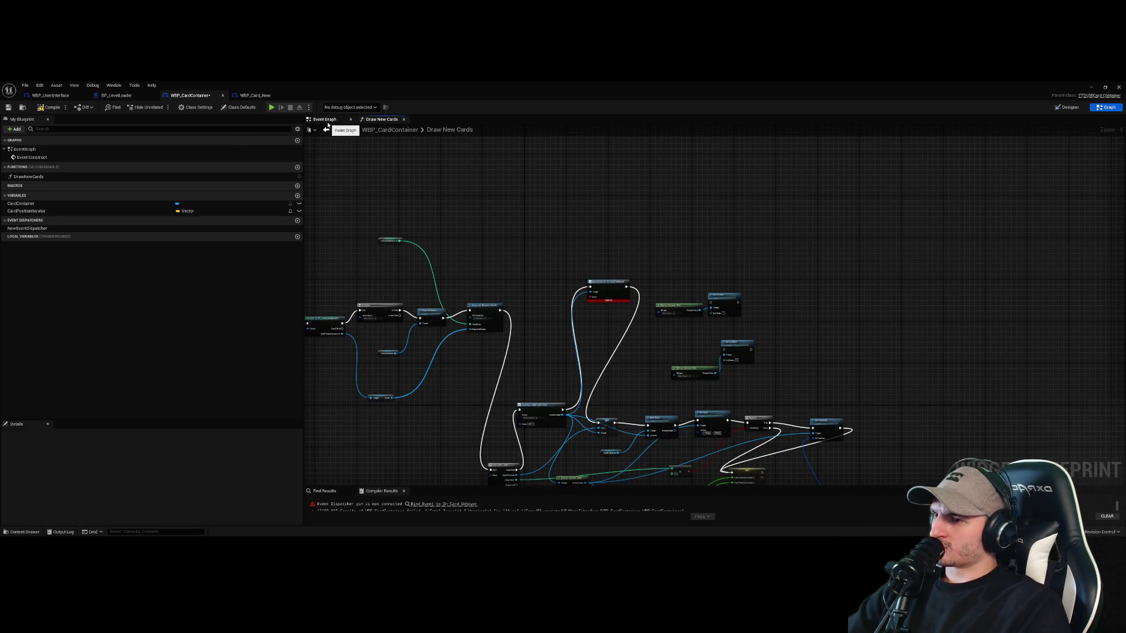
scroll(594, 357, "up", 4)
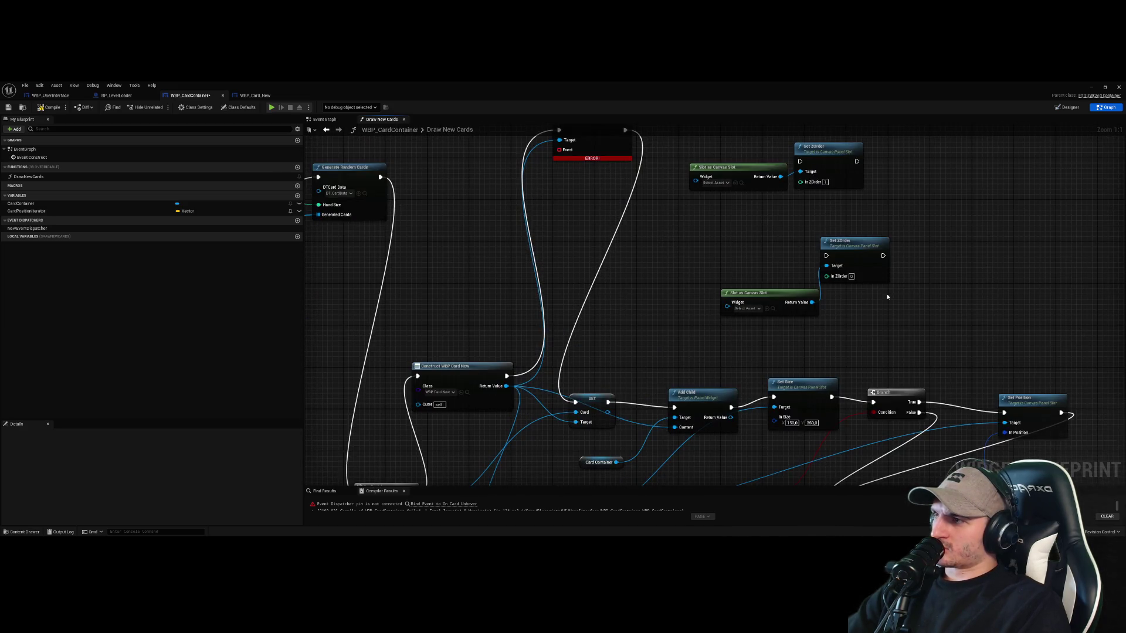
scroll(887, 296, "down", 3)
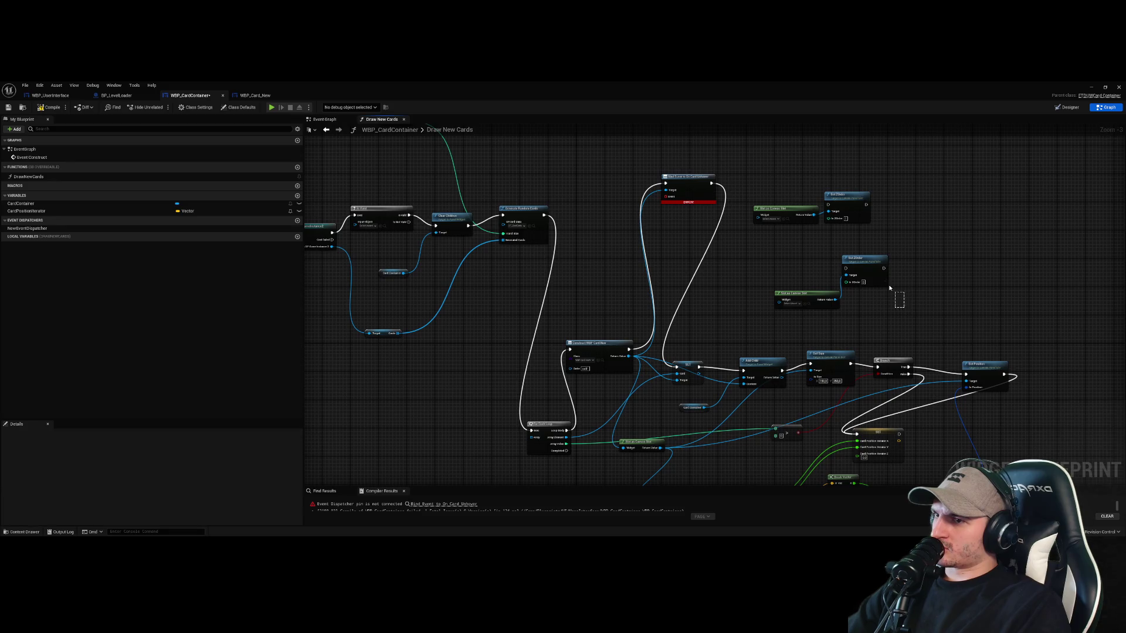
mouse_move(889, 287)
left_mouse_down()
mouse_move(716, 181)
mouse_move(656, 170)
left_mouse_up()
key("Delete")
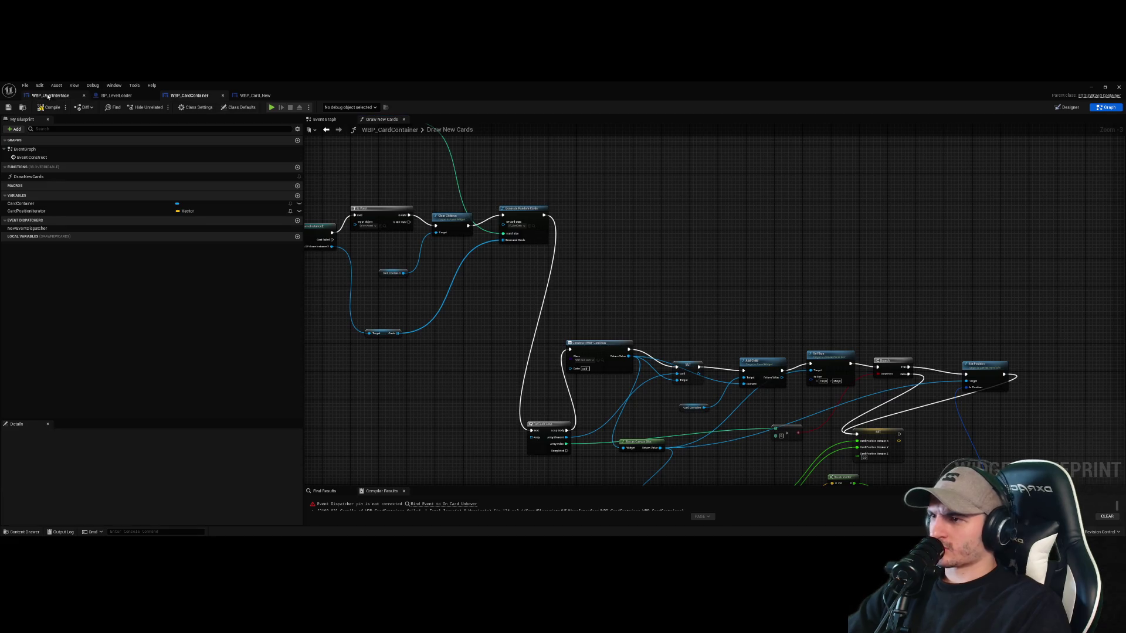
Run a quick play-in-editor test, stop it, and reopen WBP_CardContainer
left_click(223, 95)
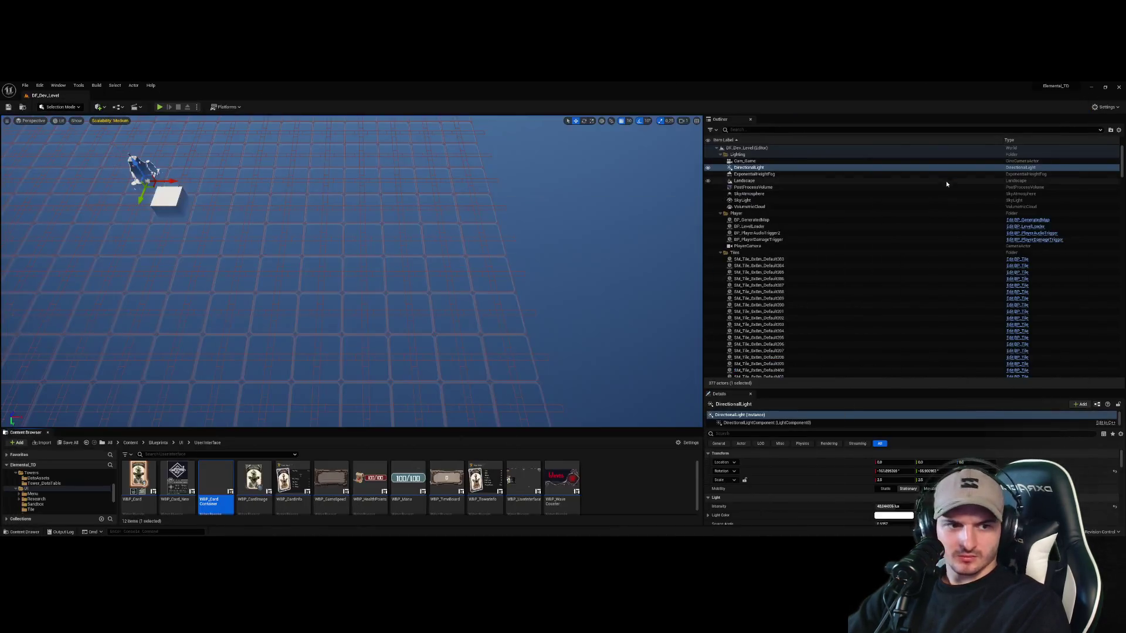
key("alt+p")
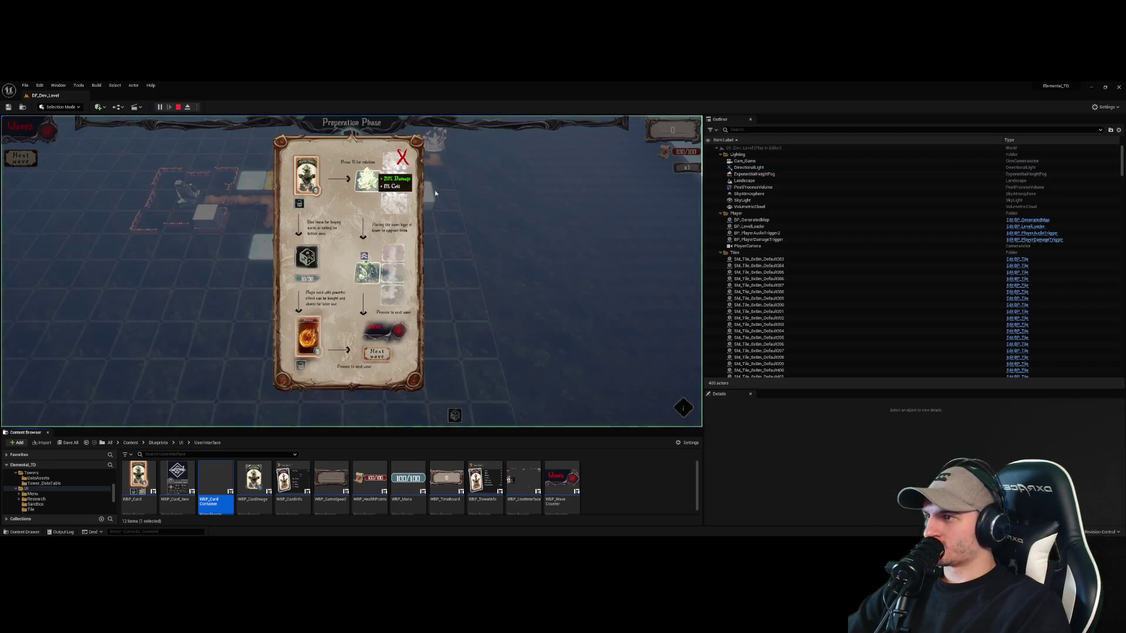
left_click(179, 107)
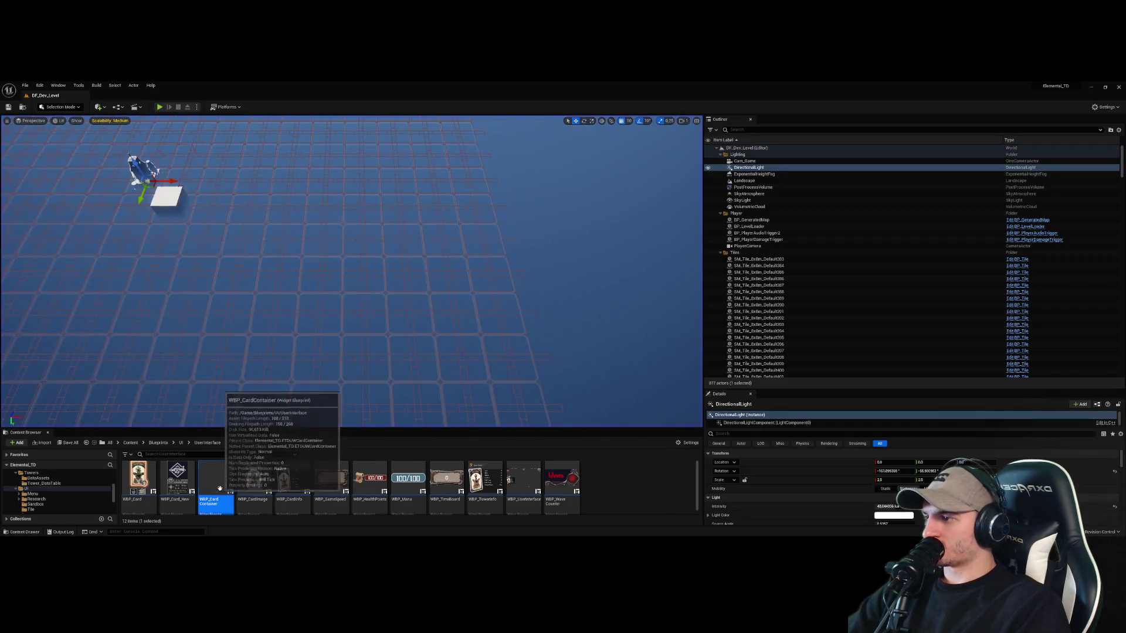
double_click(216, 478)
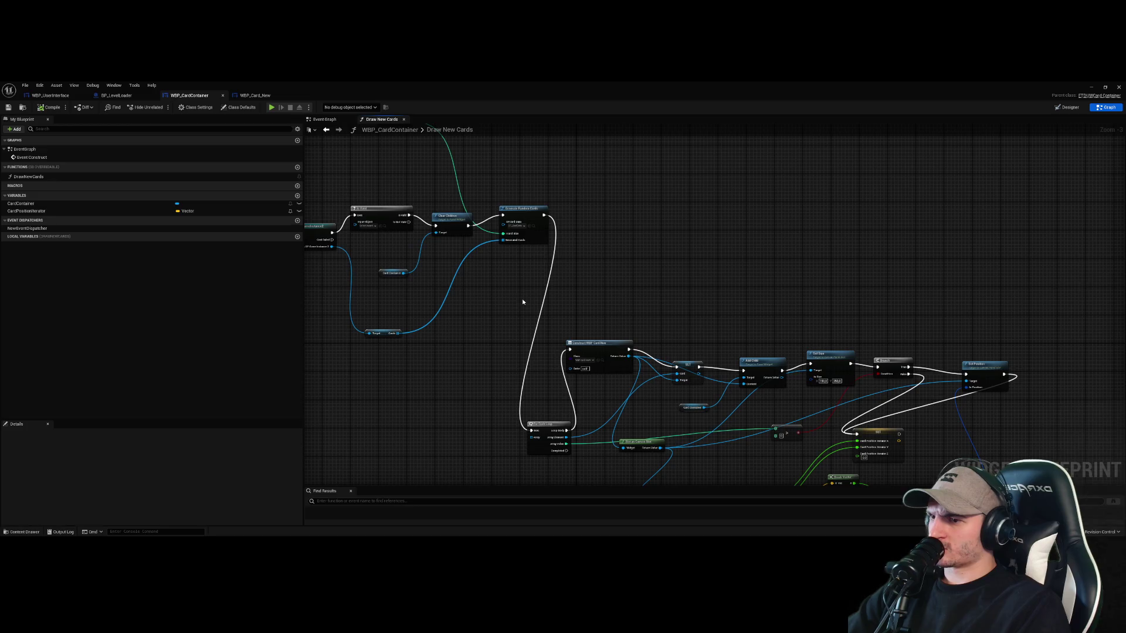
Move the For Each Loop node up beside Generate Random Cards
mouse_move(523, 301)
left_mouse_down()
mouse_move(504, 199)
mouse_move(480, 162)
left_mouse_up()
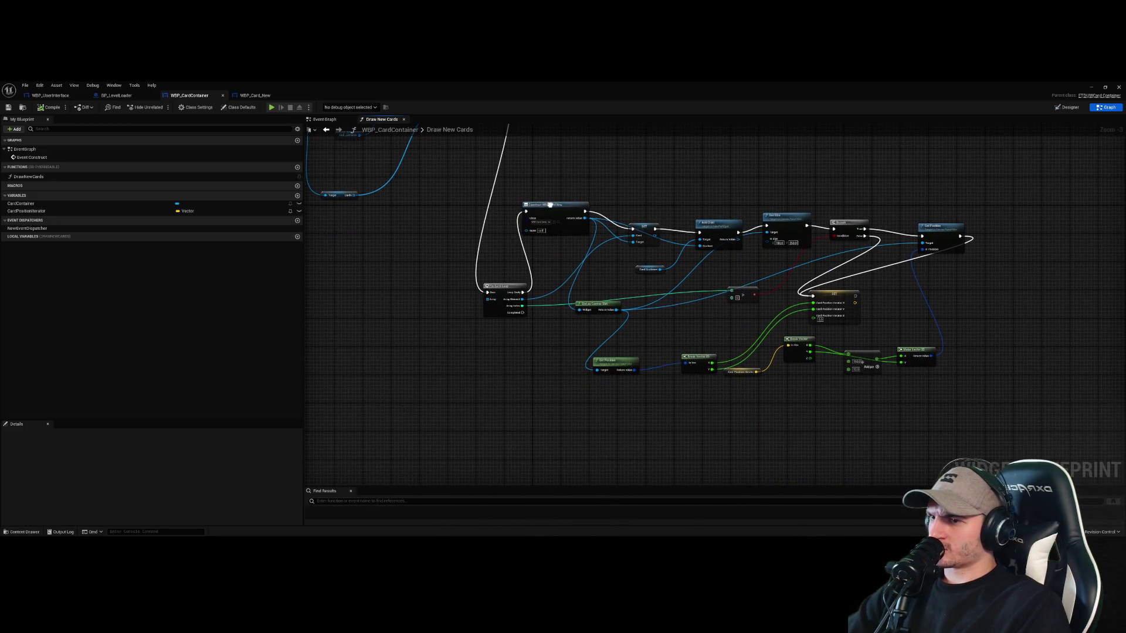
left_click_drag(549, 205, 702, 364)
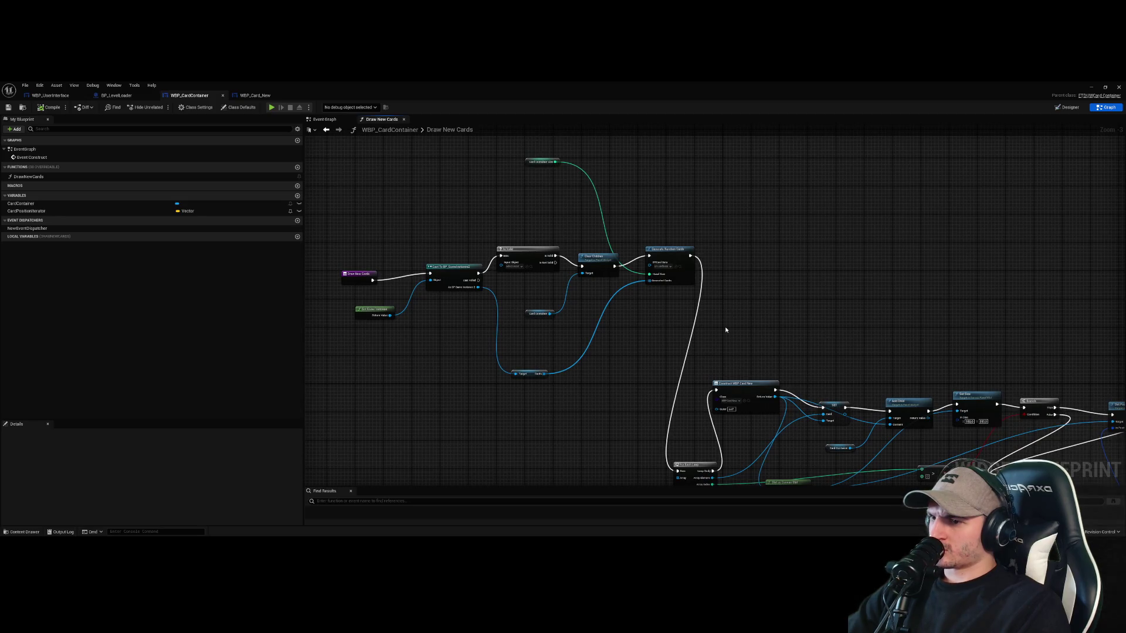
scroll(727, 322, "down", 2)
scroll(662, 278, "up", 5)
left_click_drag(663, 275, 649, 259)
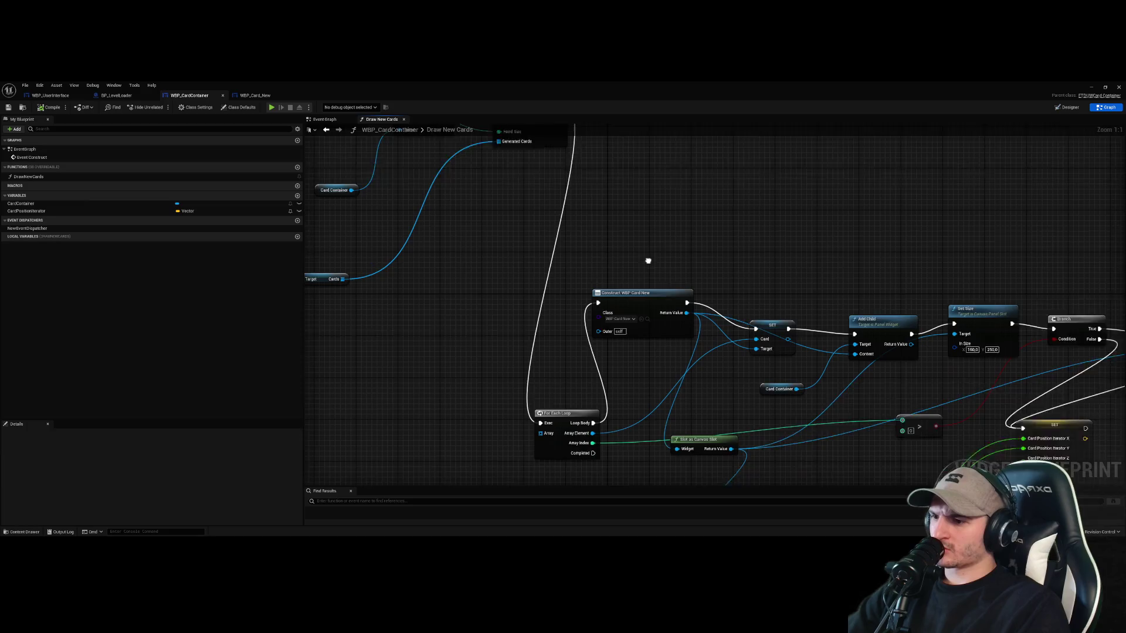
mouse_move(569, 412)
left_mouse_down()
mouse_move(618, 158)
mouse_move(646, 309)
mouse_move(586, 331)
mouse_move(739, 289)
left_mouse_up()
Wire the Cards output into the For Each Loop's Array input
left_click_drag(493, 363, 601, 398)
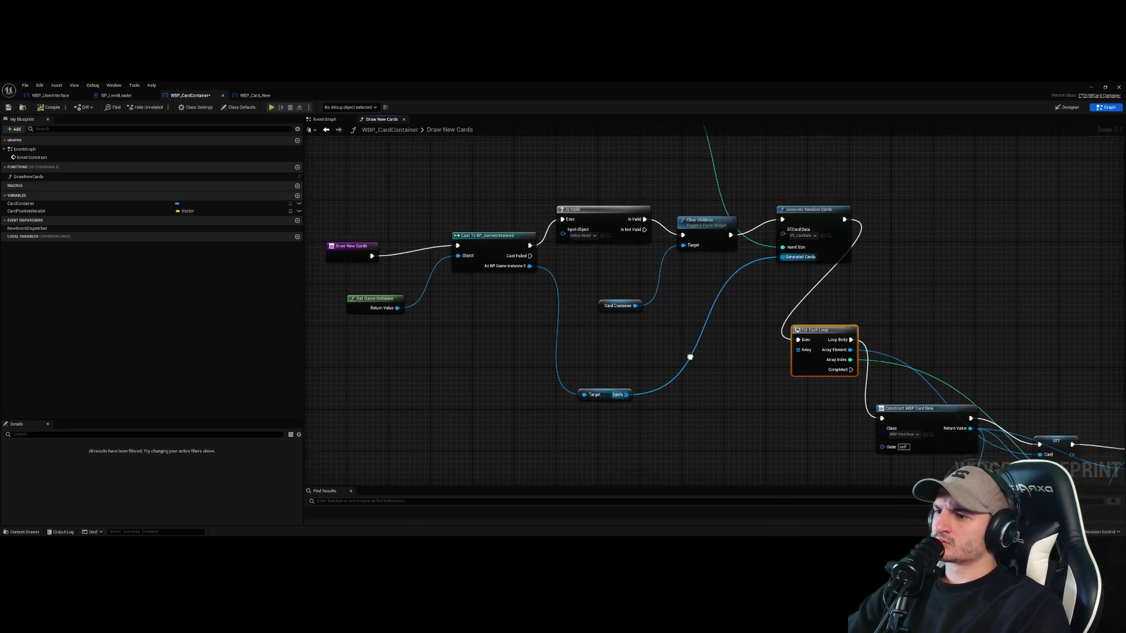
left_click_drag(695, 348, 584, 426)
scroll(790, 317, "down", 2)
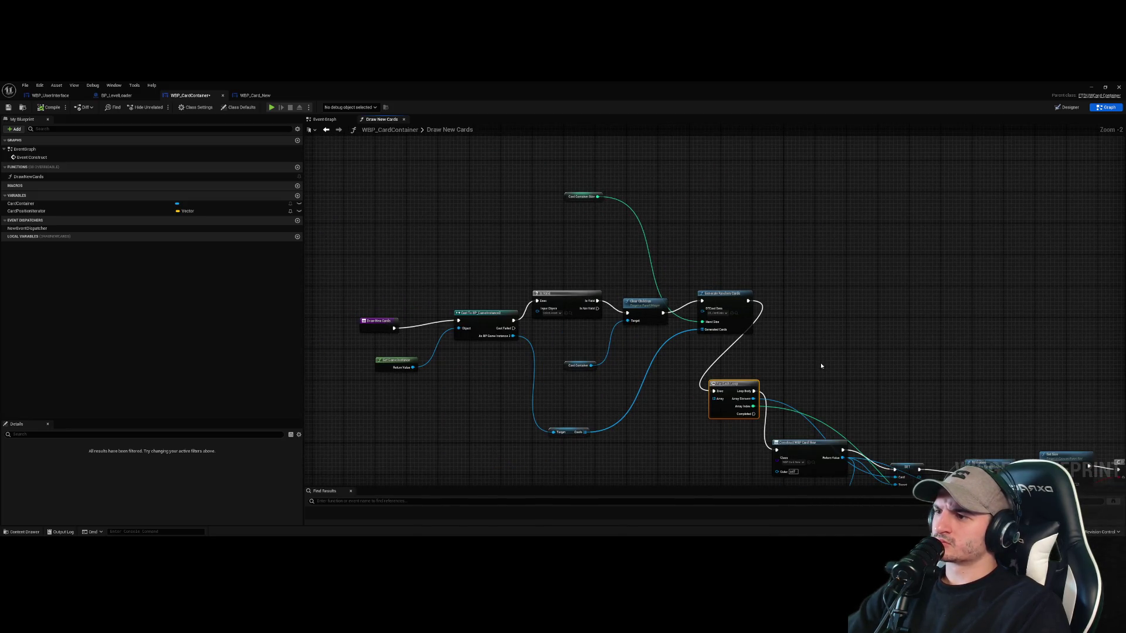
left_click_drag(601, 199, 639, 390)
left_click_drag(868, 383, 746, 251)
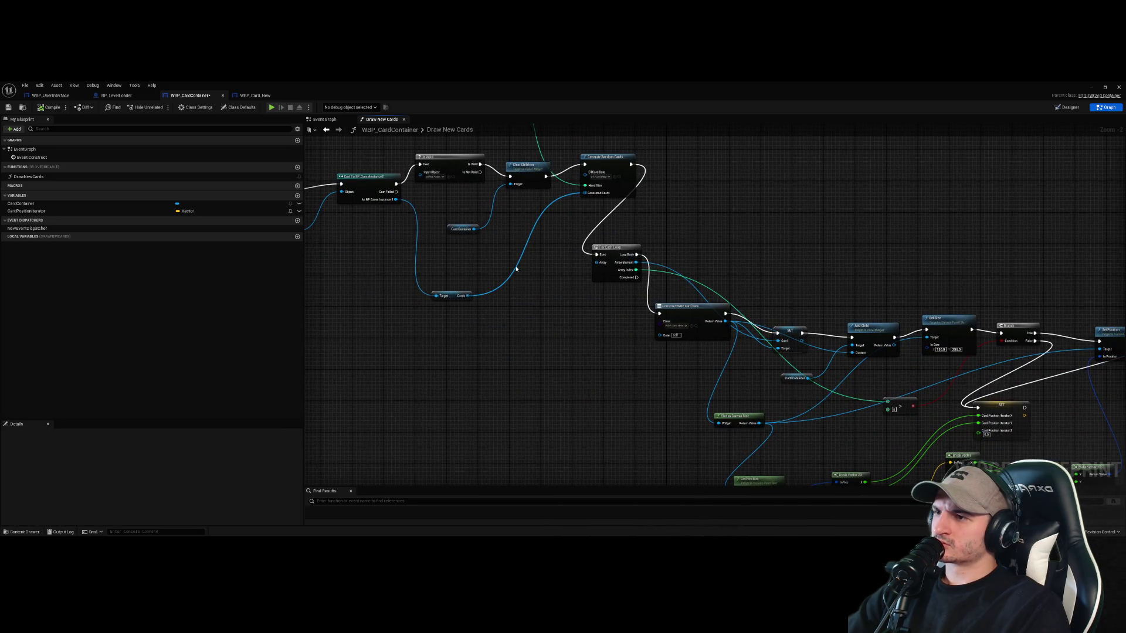
left_click_drag(470, 299, 596, 262)
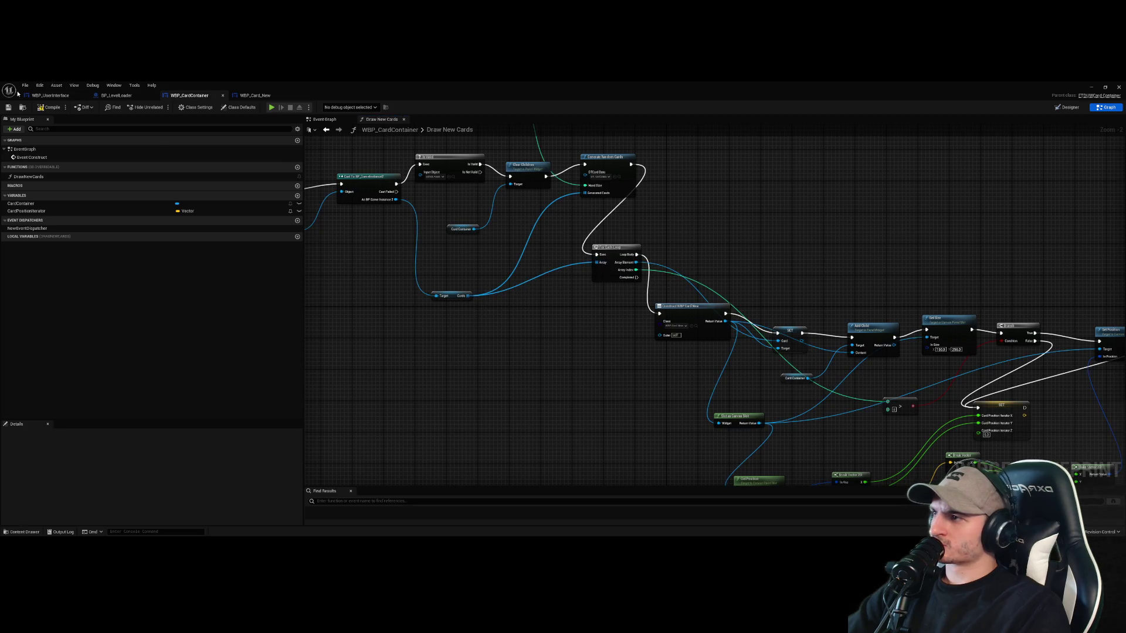
Playtest with Alt+P up to the Preparation Phase, then restore WBP_CardContainer's editor
left_click(1088, 88)
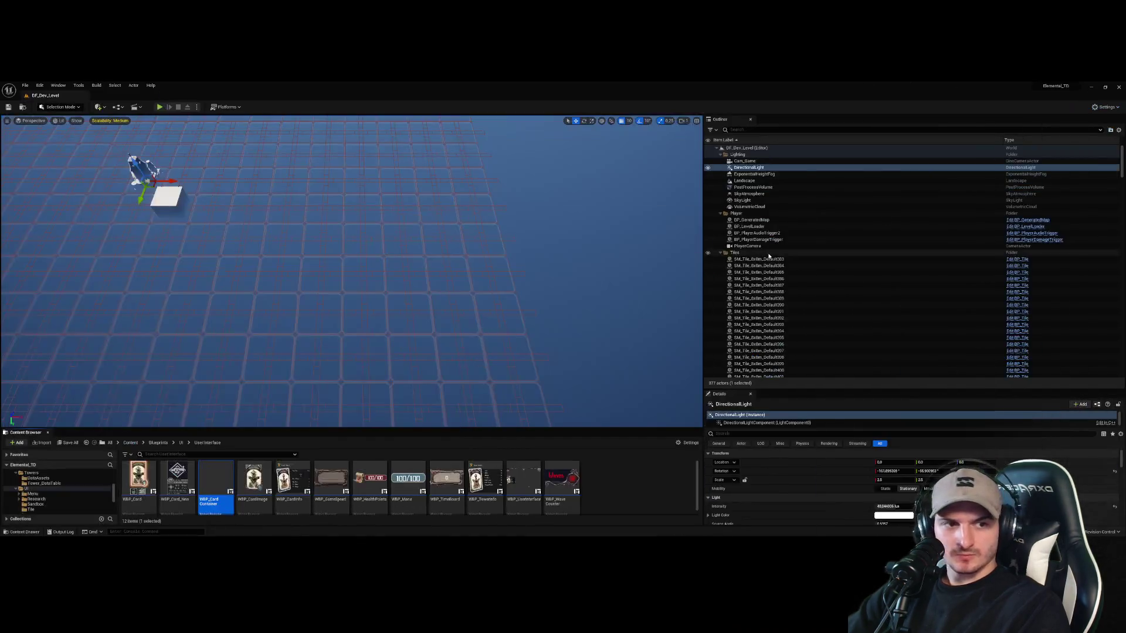
key("alt+p")
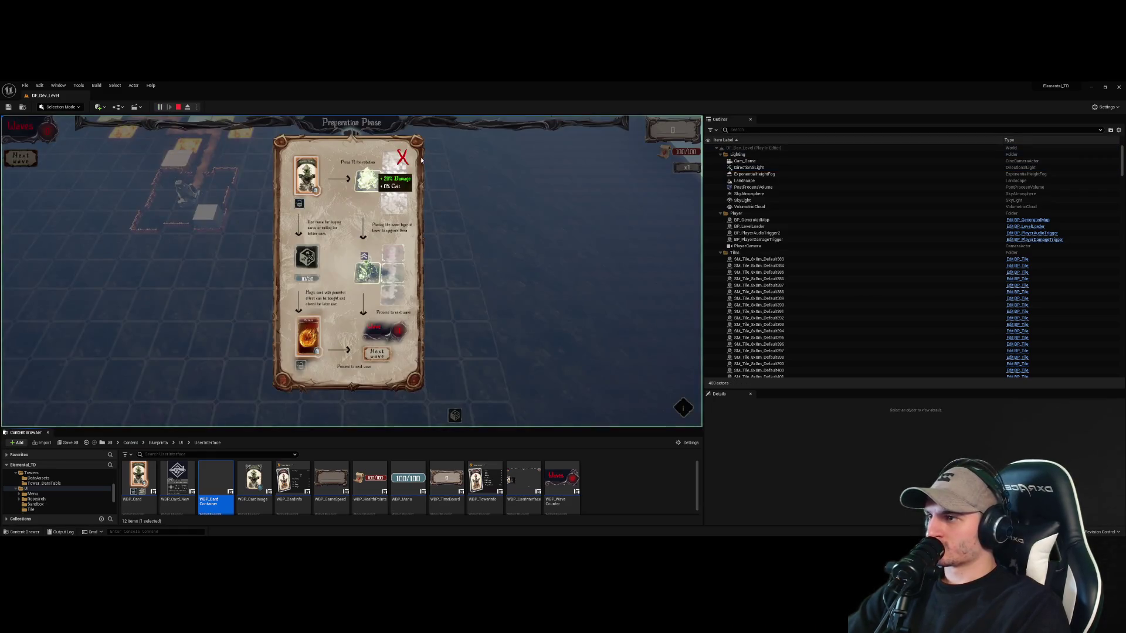
key("Escape")
double_click(215, 478)
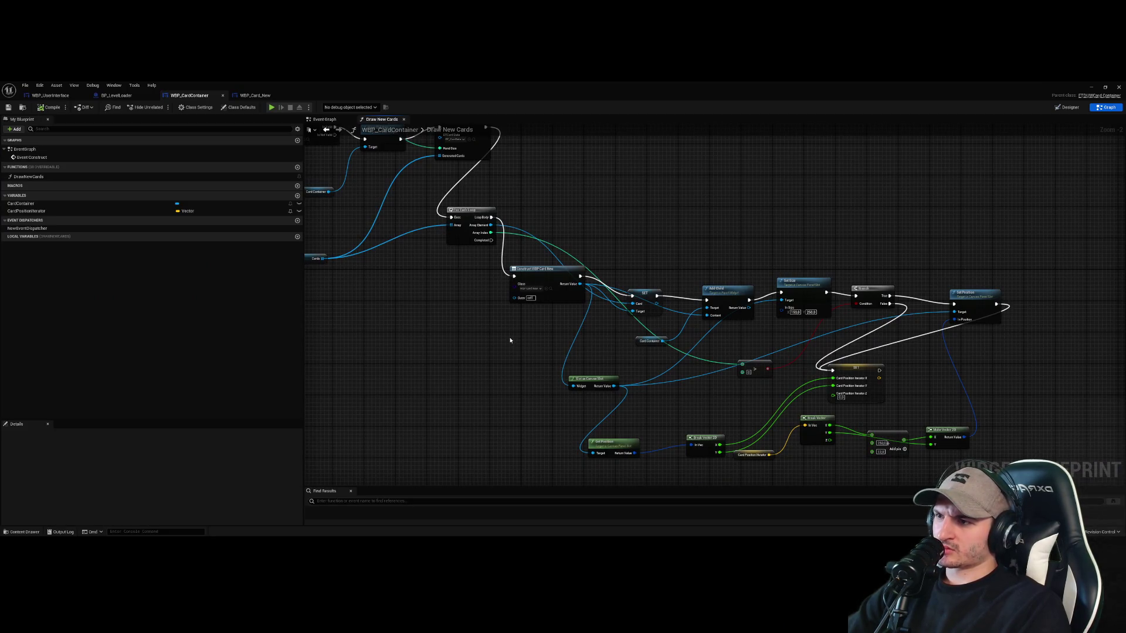
Move the Generate Random Cards, Clear Children and Card Container nodes down-left
left_click_drag(509, 340, 657, 347)
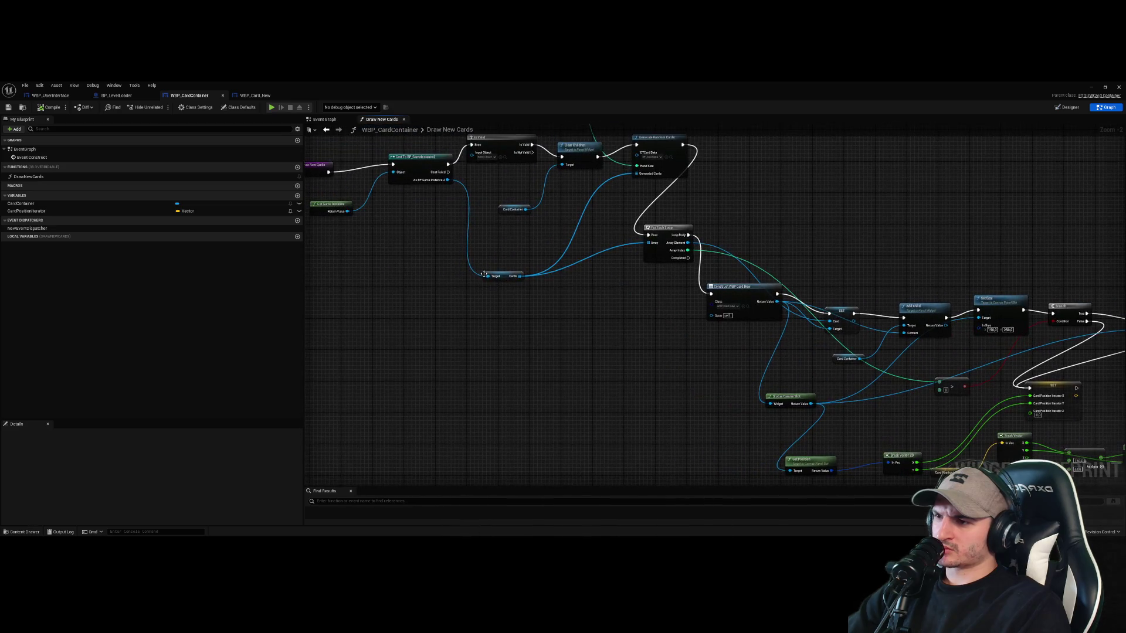
mouse_move(445, 275)
left_mouse_down()
mouse_move(484, 304)
mouse_move(505, 360)
left_mouse_up()
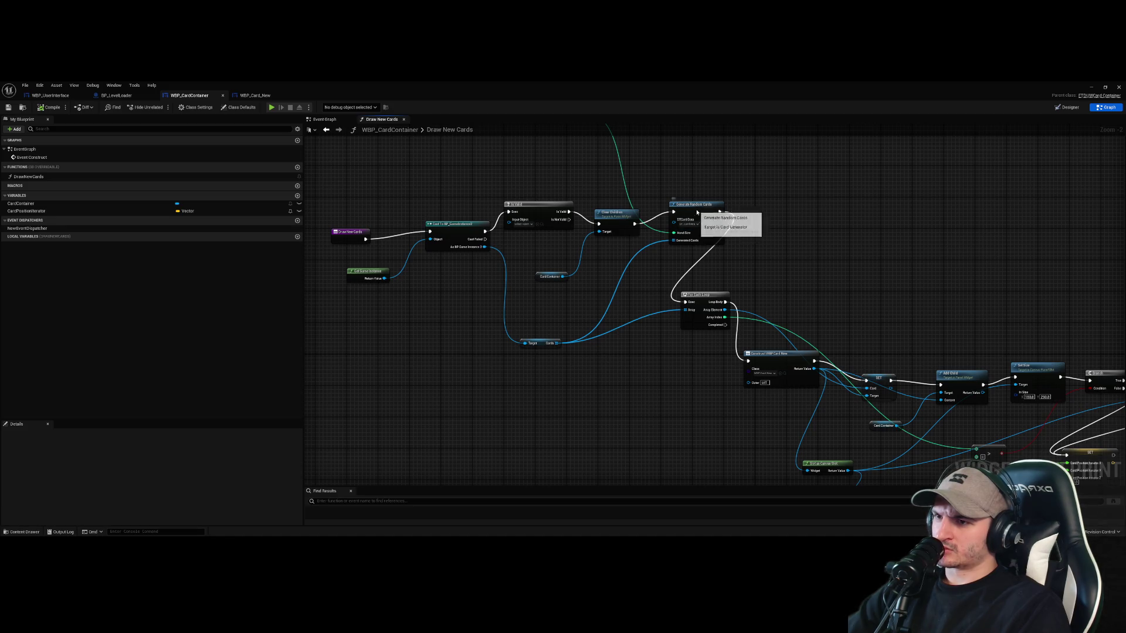
mouse_move(677, 211)
left_mouse_down()
mouse_move(630, 240)
mouse_move(591, 236)
left_mouse_up()
left_click_drag(550, 276, 534, 292)
left_click(628, 405)
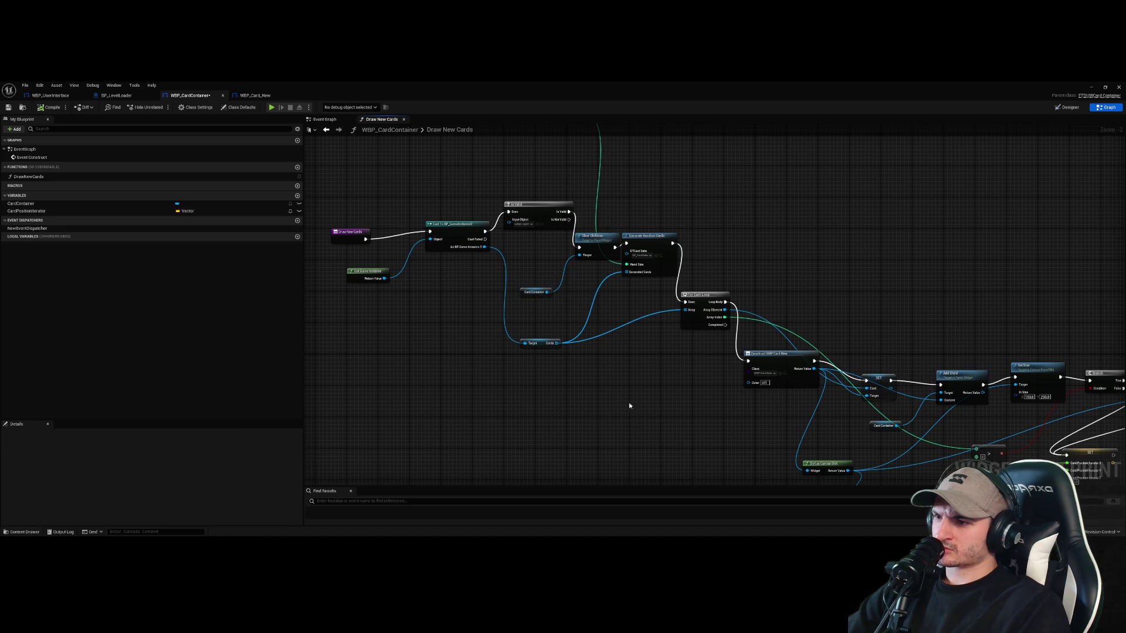
scroll(581, 339, "down", 3)
scroll(632, 348, "up", 4)
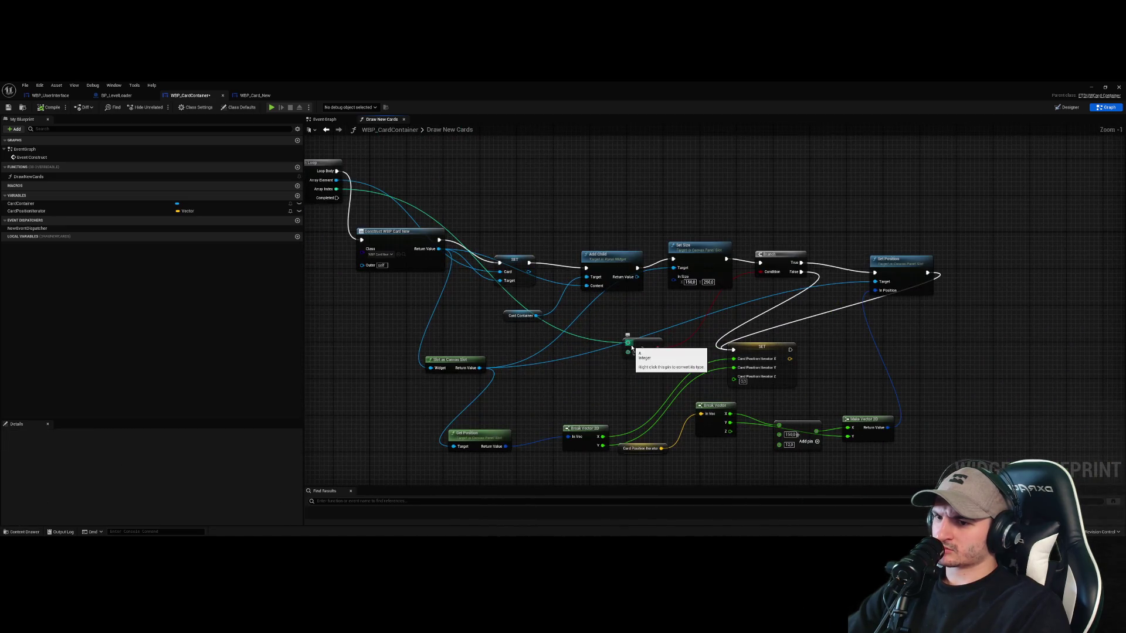
left_click_drag(370, 319, 469, 350)
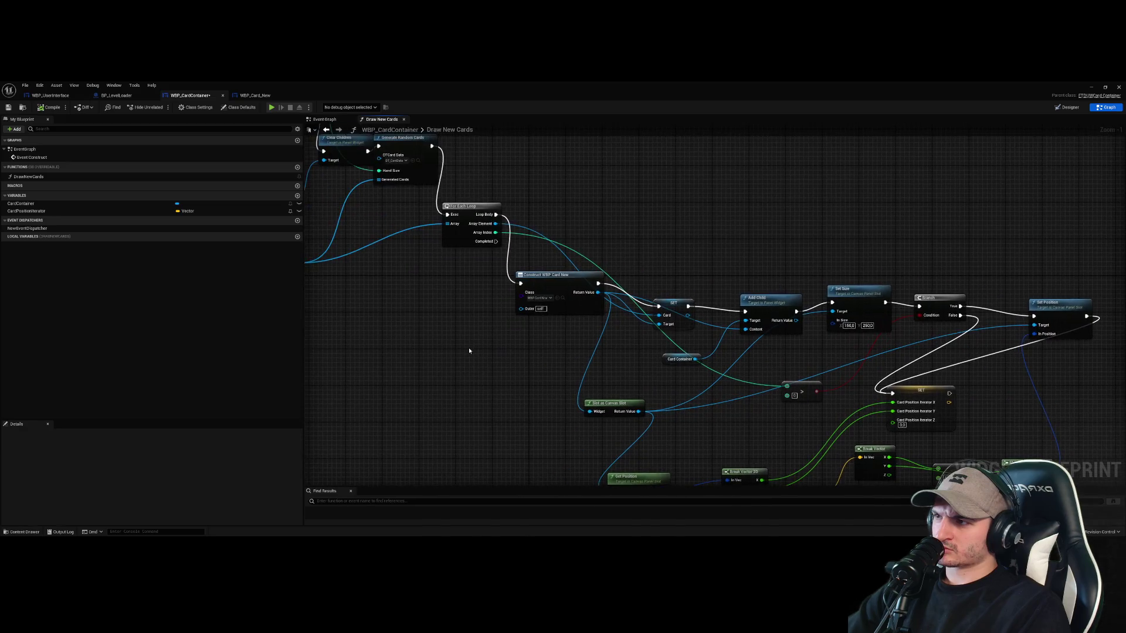
Open Draw New Cards from the Event Graph to review its card-creating loop
left_click(317, 120)
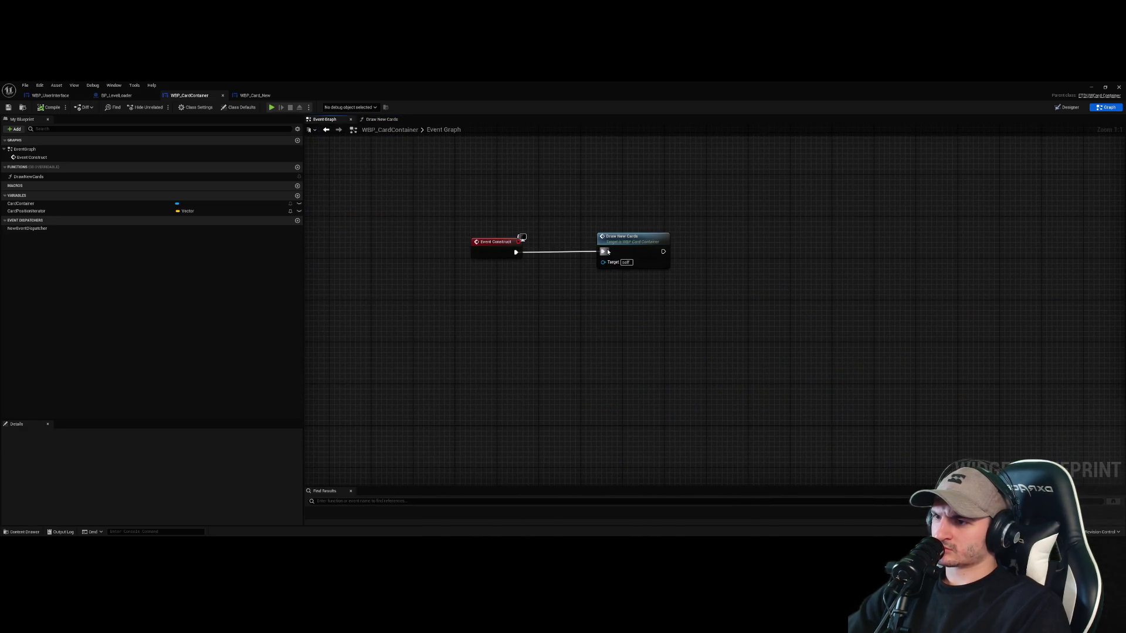
double_click(632, 242)
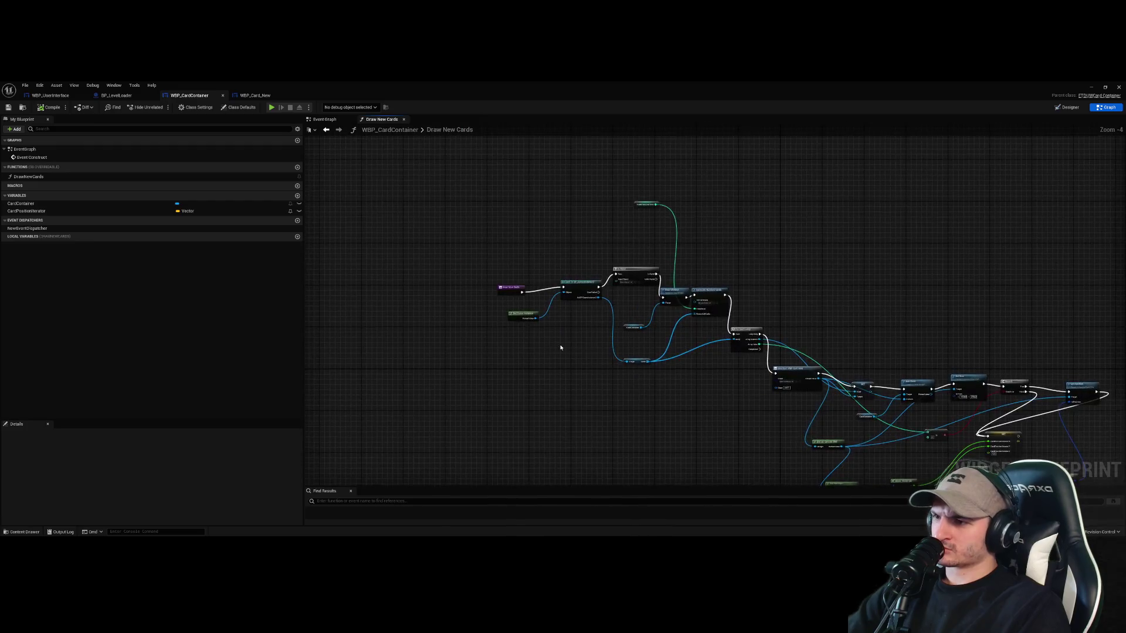
scroll(608, 394, "down", 2)
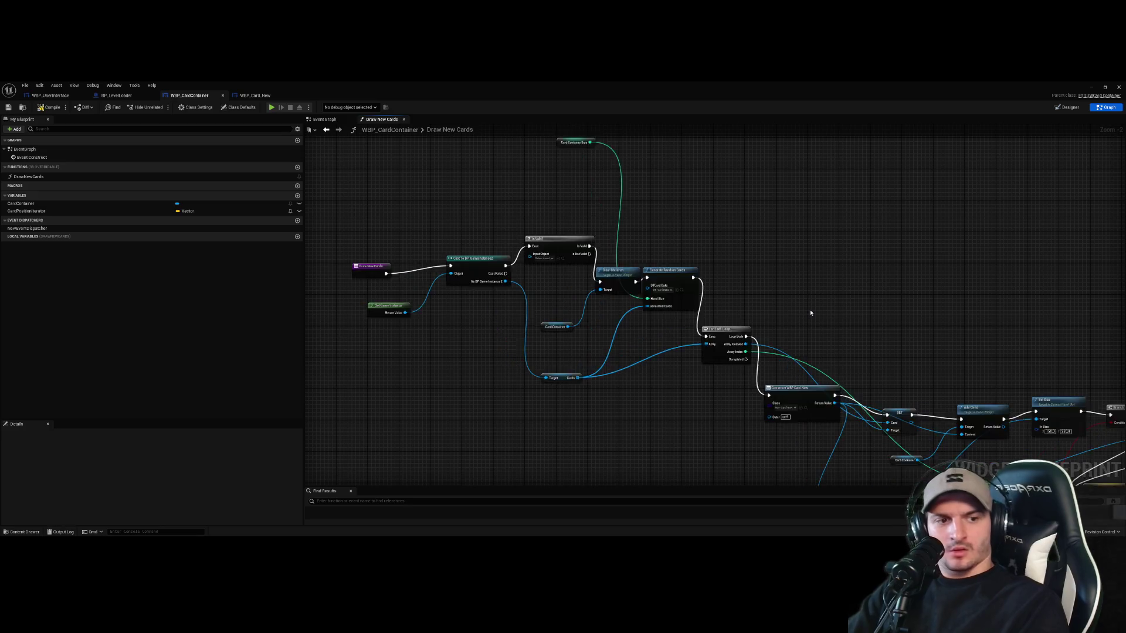
scroll(686, 332, "down", 2)
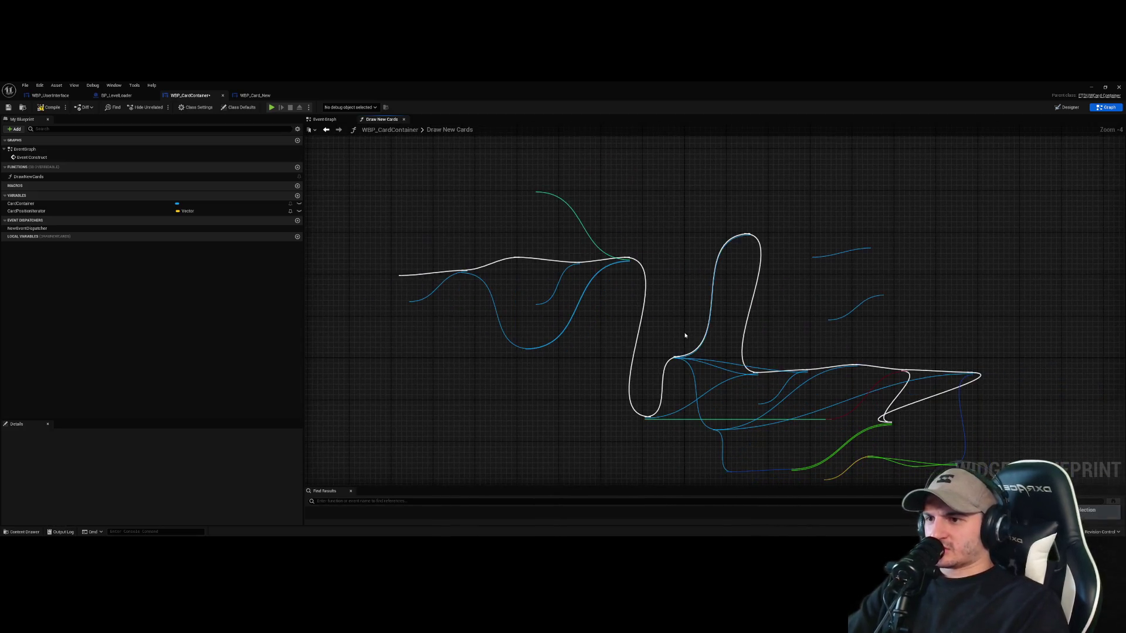
Undo six graph edits to restore the original card-drawing chain in the Event Graph
key("ctrl+z")
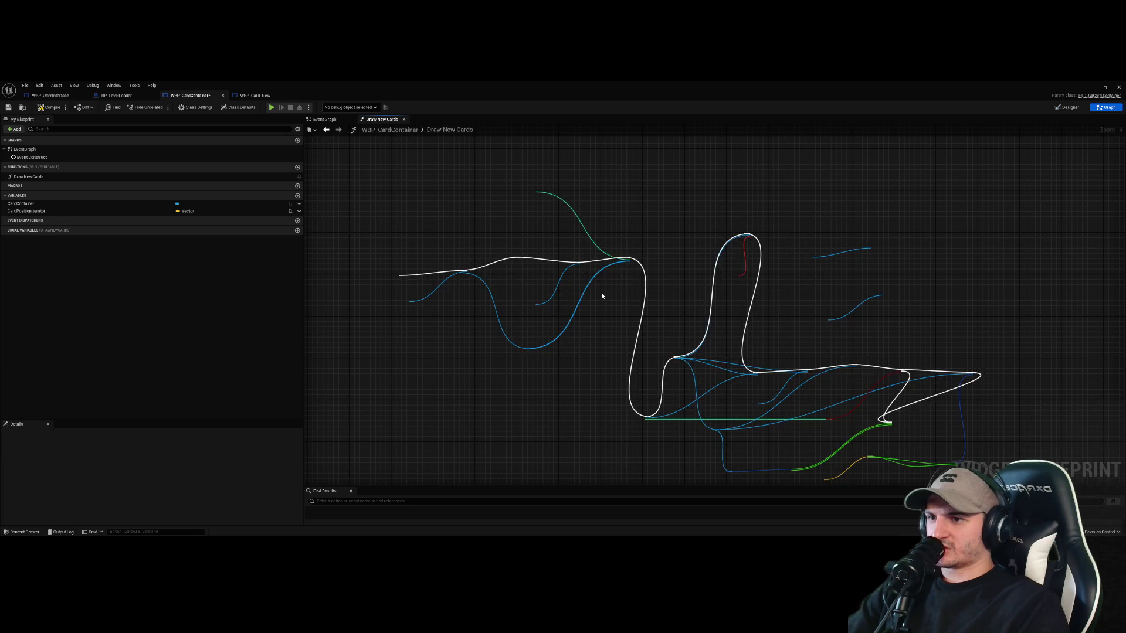
key("ctrl+z")
key("ctrl+z")
key("ctrl+z")
key("ctrl+z")
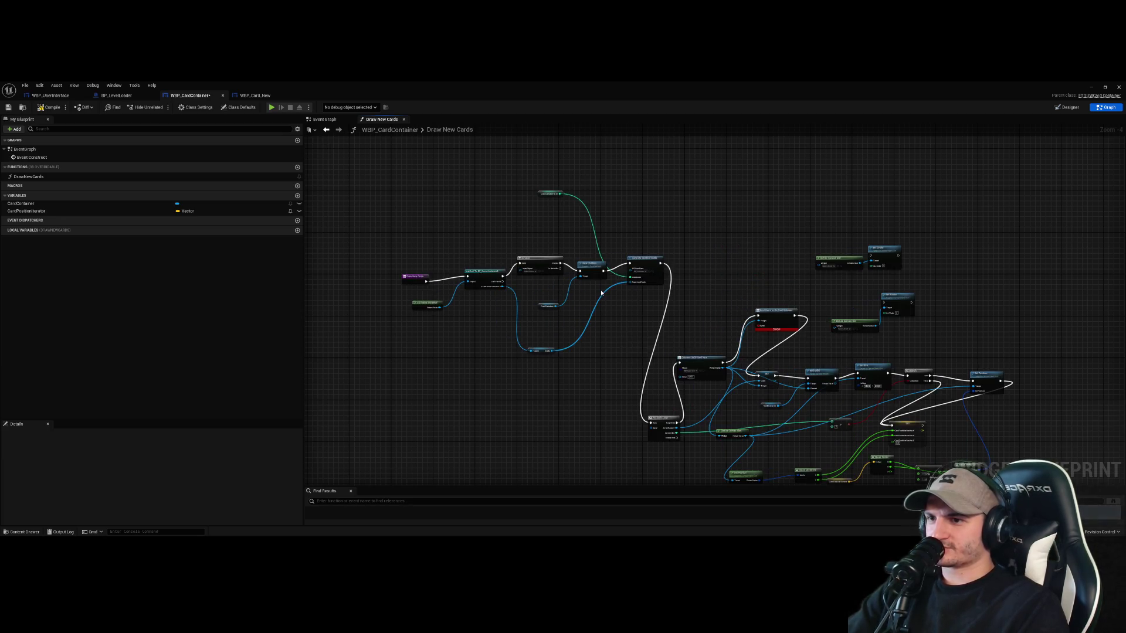
key("ctrl+z")
key("ctrl+z")
key("ctrl+z")
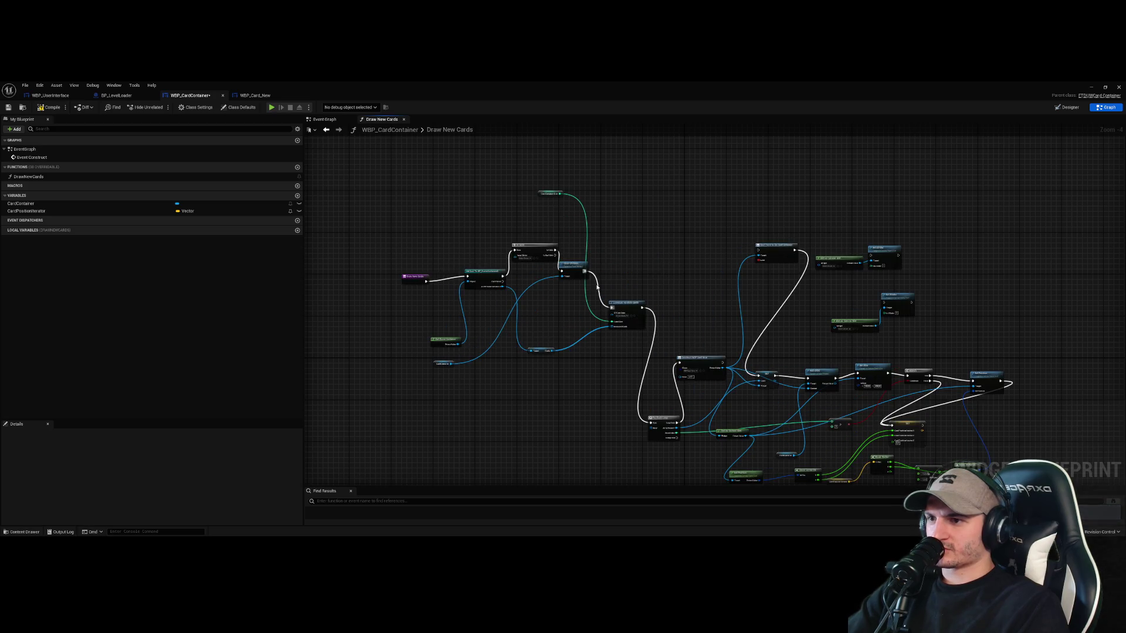
key("ctrl+z")
key("ctrl+z")
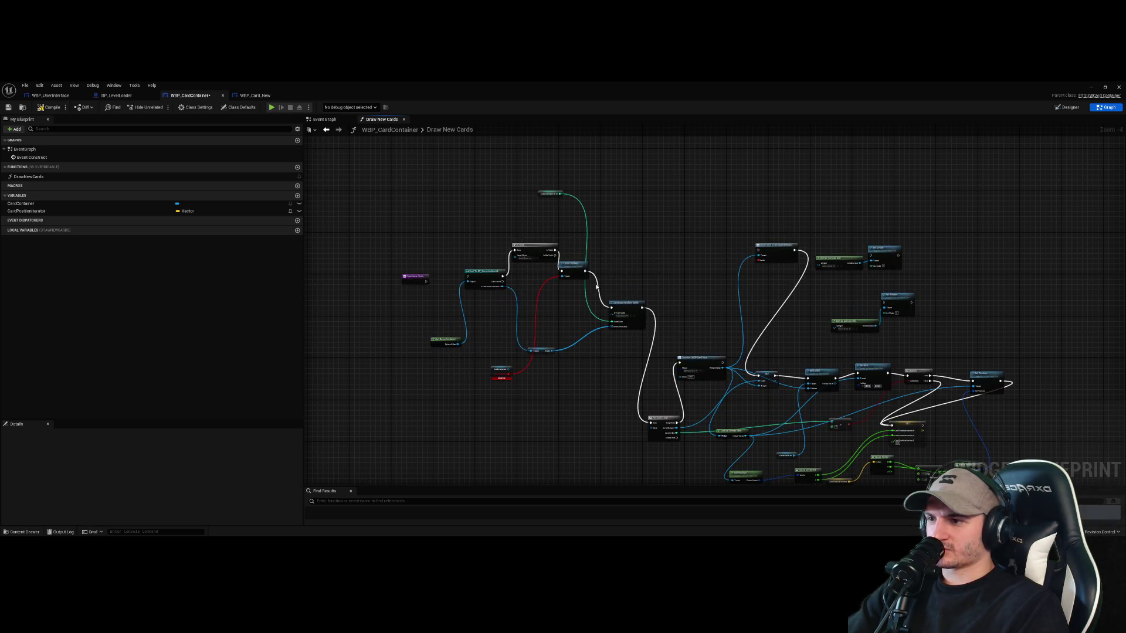
key("ctrl+z")
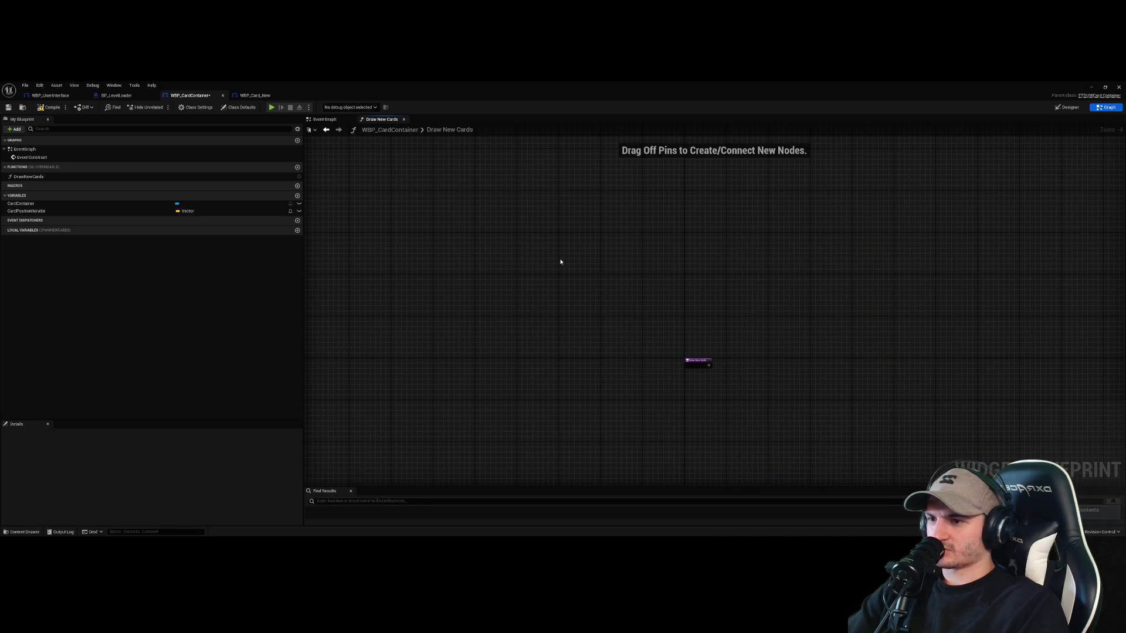
key("ctrl+z")
key("ctrl+z")
key("ctrl+z")
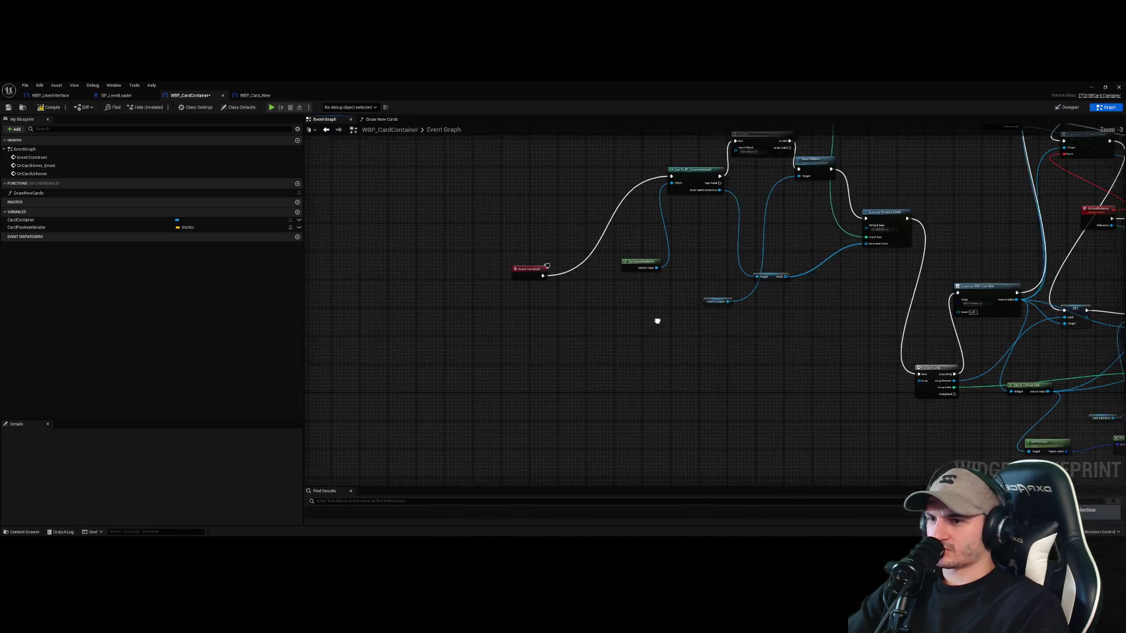
scroll(658, 321, "down", 5)
scroll(652, 245, "up", 6)
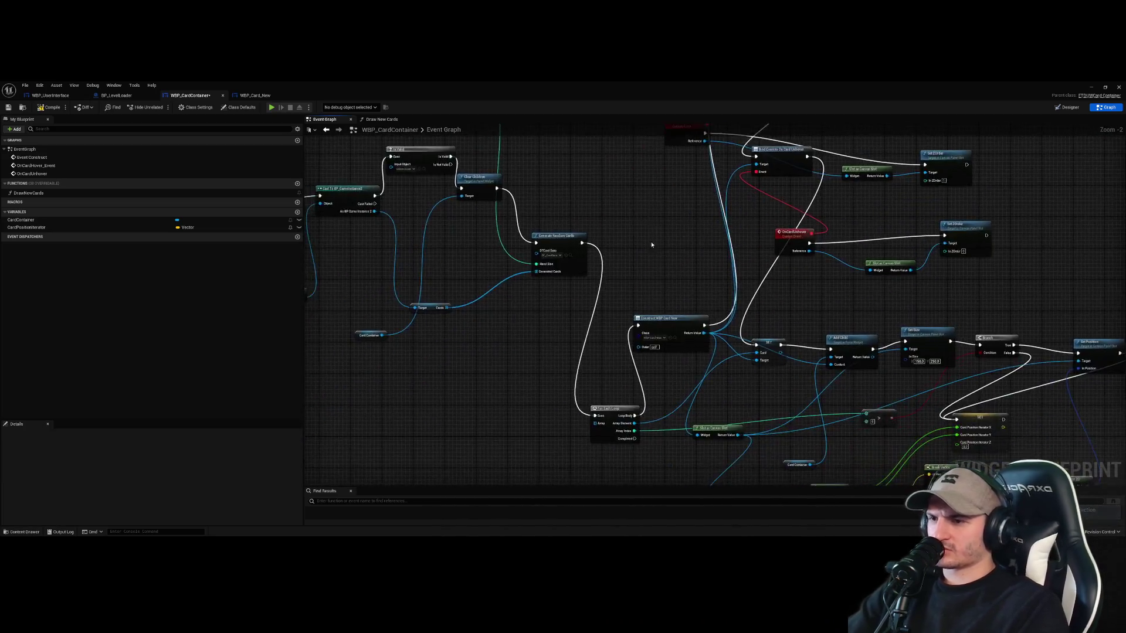
scroll(652, 245, "down", 5)
scroll(538, 291, "up", 4)
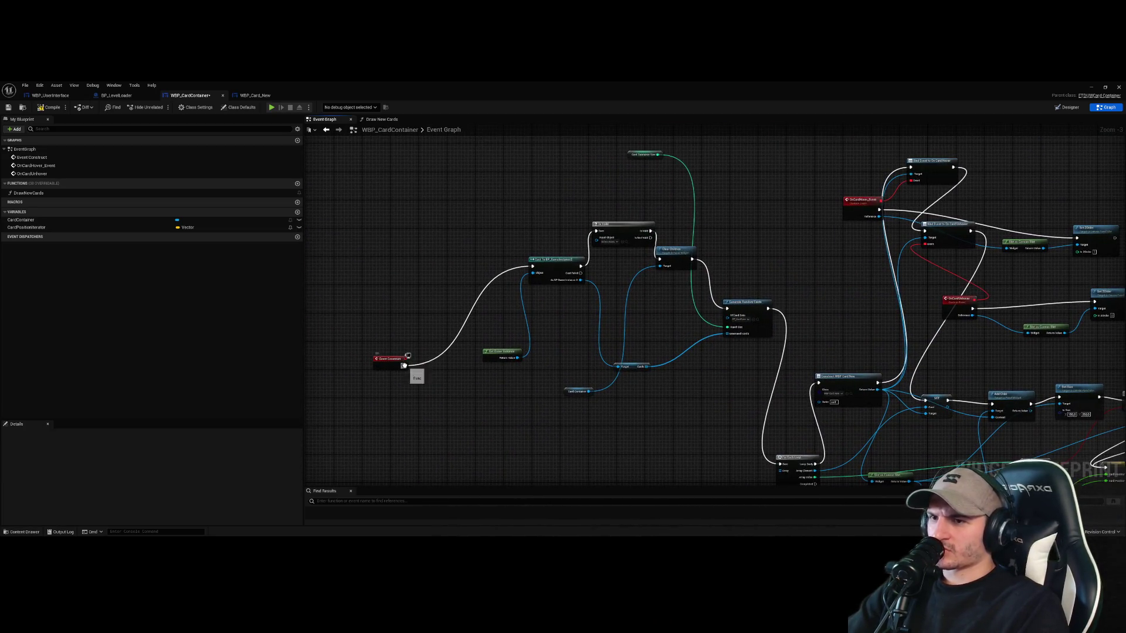
Connect Event Construct's exec output to the Cast node
mouse_move(404, 365)
left_mouse_down()
mouse_move(449, 361)
mouse_move(532, 267)
left_mouse_up()
left_click(444, 321)
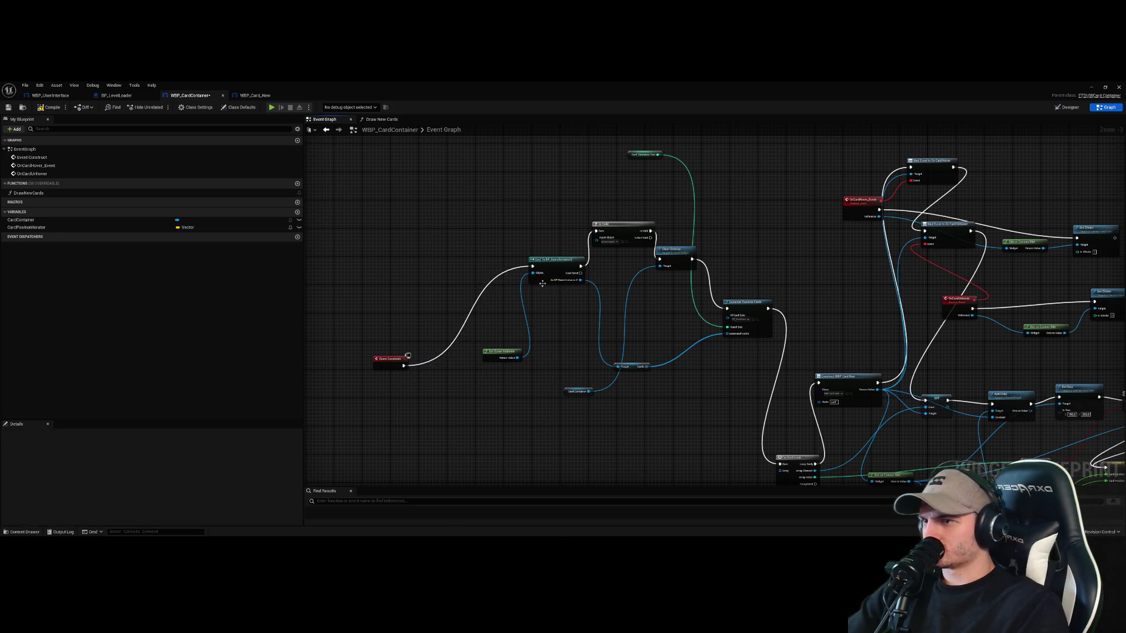
mouse_move(660, 399)
left_mouse_down()
mouse_move(657, 313)
mouse_move(643, 395)
left_mouse_up()
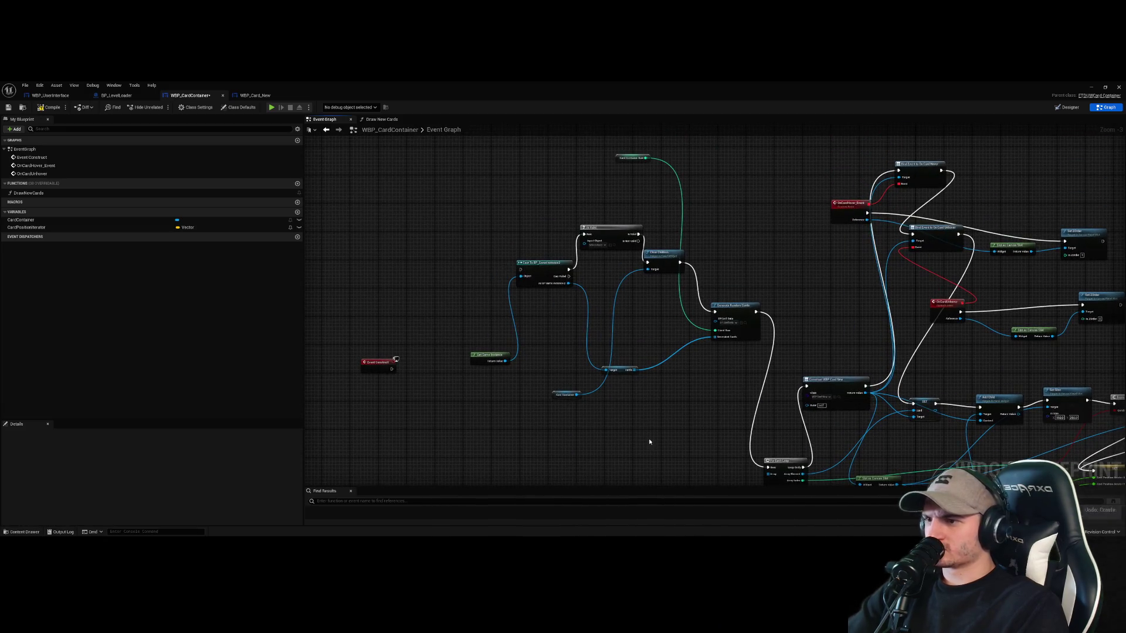
mouse_move(648, 442)
left_mouse_down()
mouse_move(631, 359)
mouse_move(656, 294)
mouse_move(655, 368)
mouse_move(625, 295)
mouse_move(621, 190)
left_mouse_up()
scroll(620, 190, "down", 2)
left_click_drag(628, 273, 630, 317)
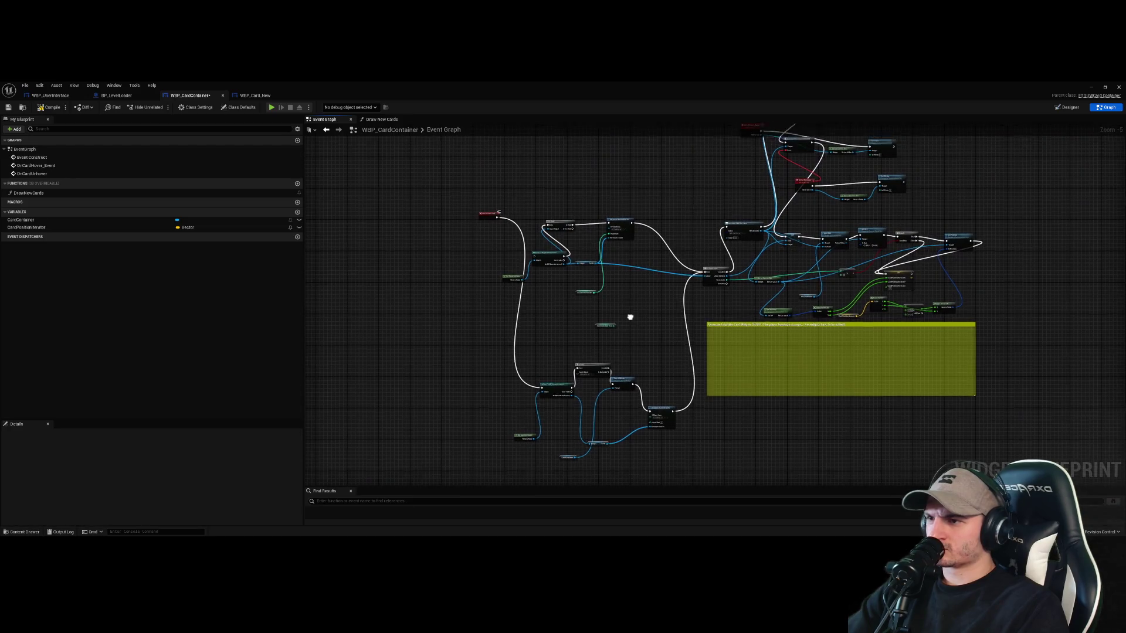
scroll(630, 317, "up", 2)
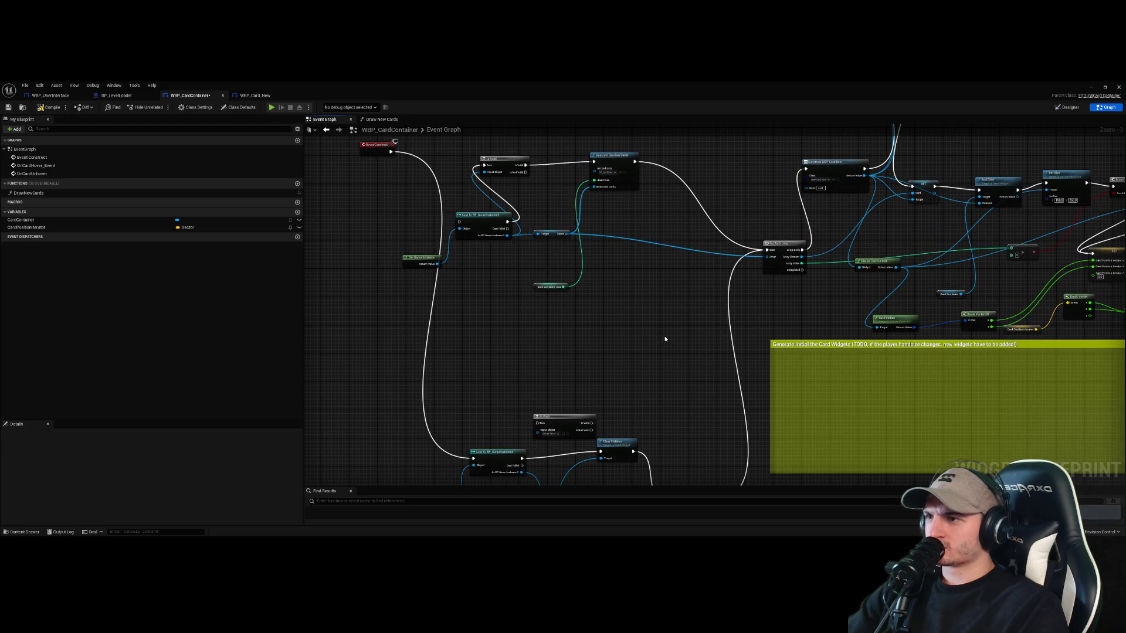
scroll(635, 359, "down", 3)
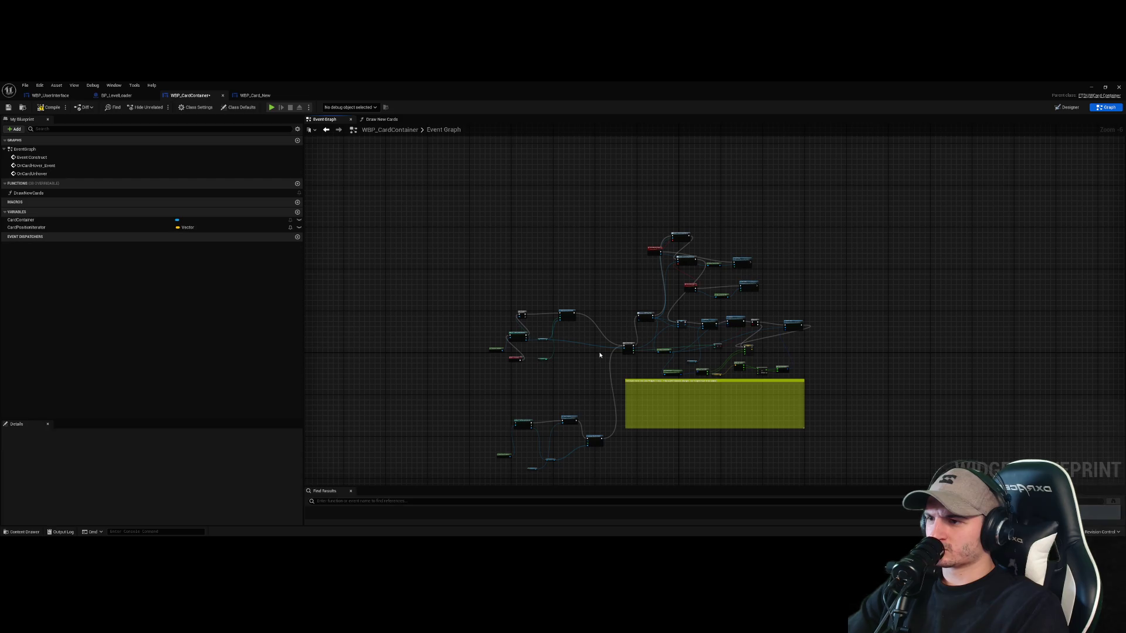
scroll(600, 354, "up", 6)
Move Event Construct up-left and save WBP_CardContainer
left_click_drag(506, 404, 391, 220)
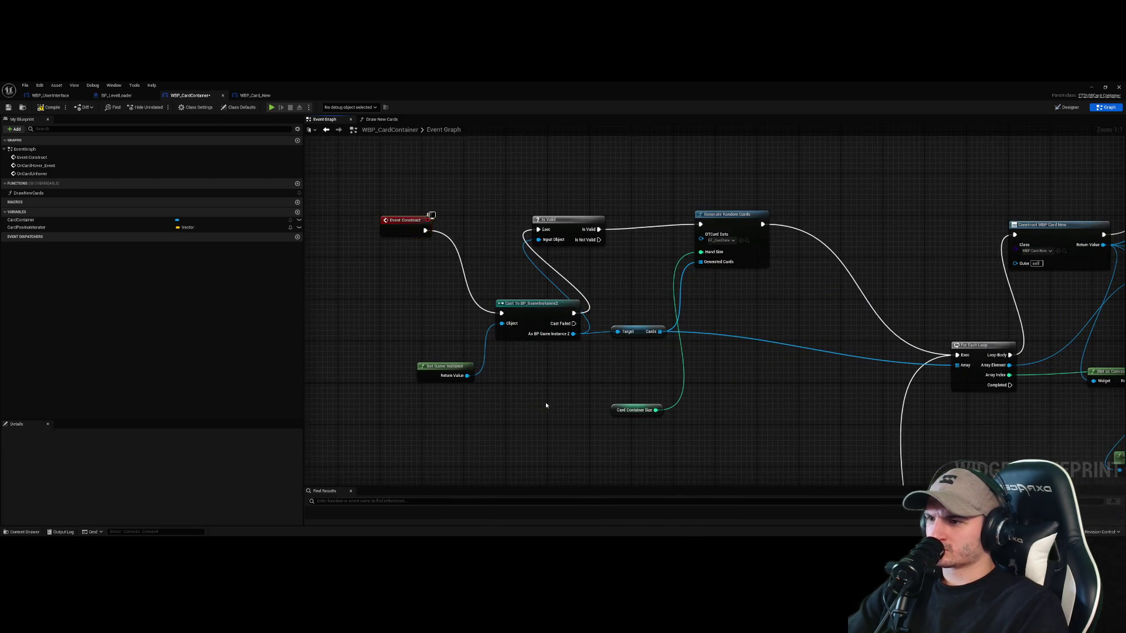
scroll(545, 402, "down", 2)
key("ctrl+s")
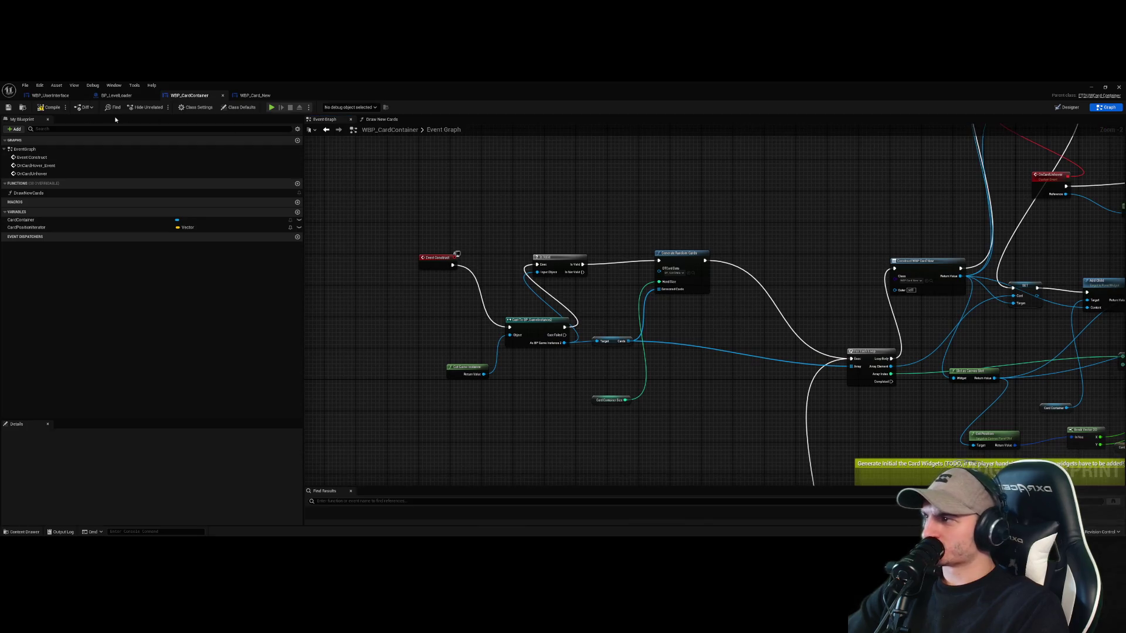
Play the level to see three cards dealt, then reopen WBP_CardContainer
left_click(1091, 88)
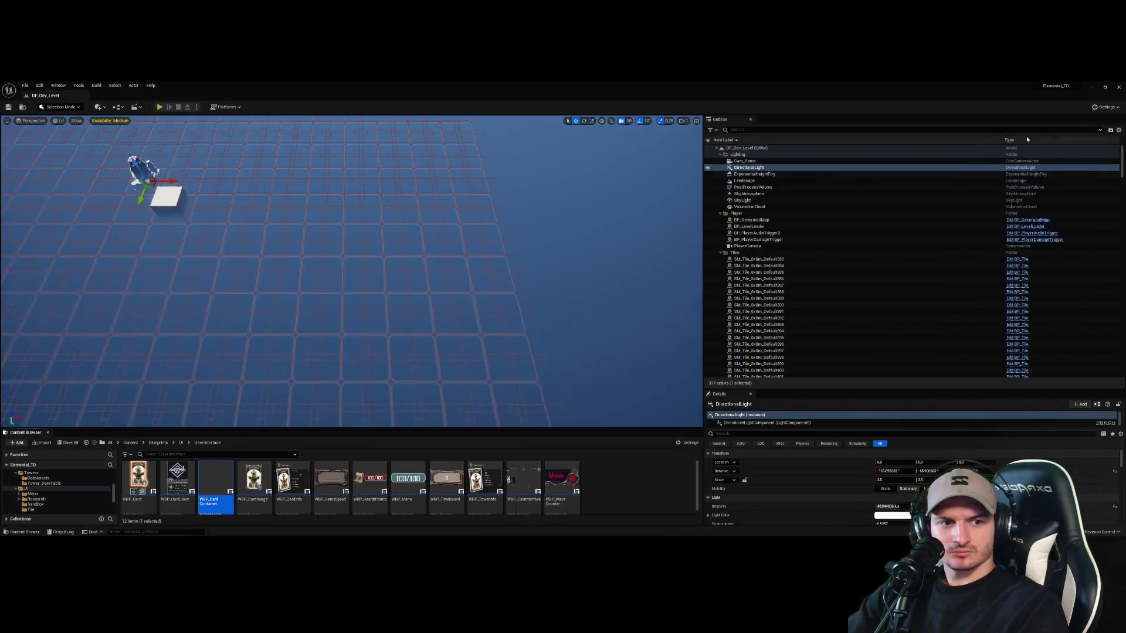
left_click(160, 107)
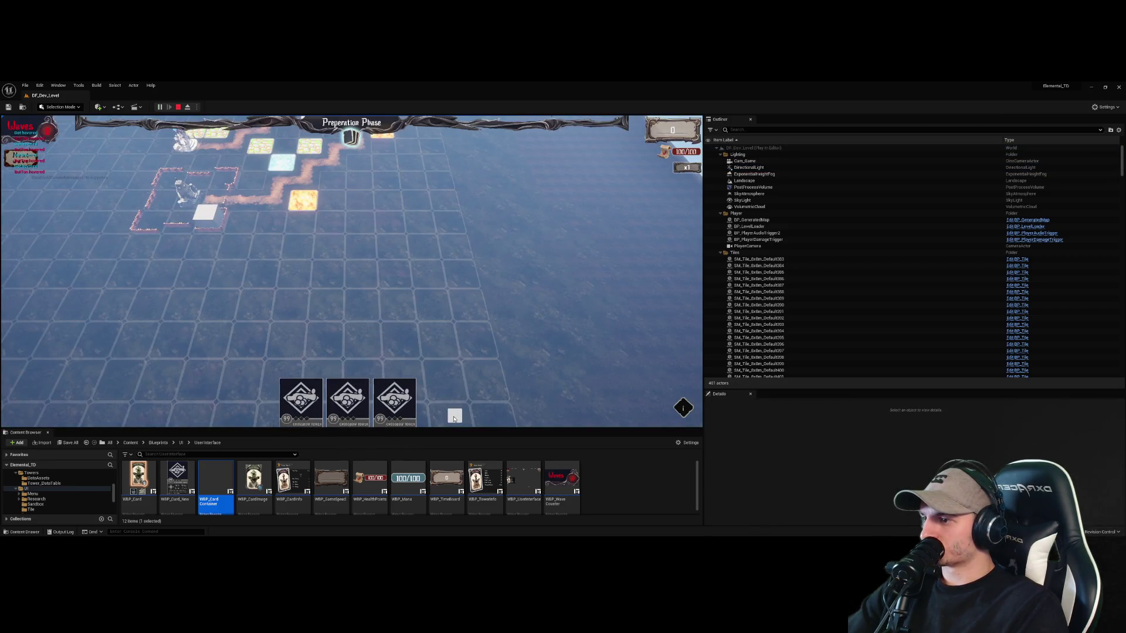
double_click(216, 478)
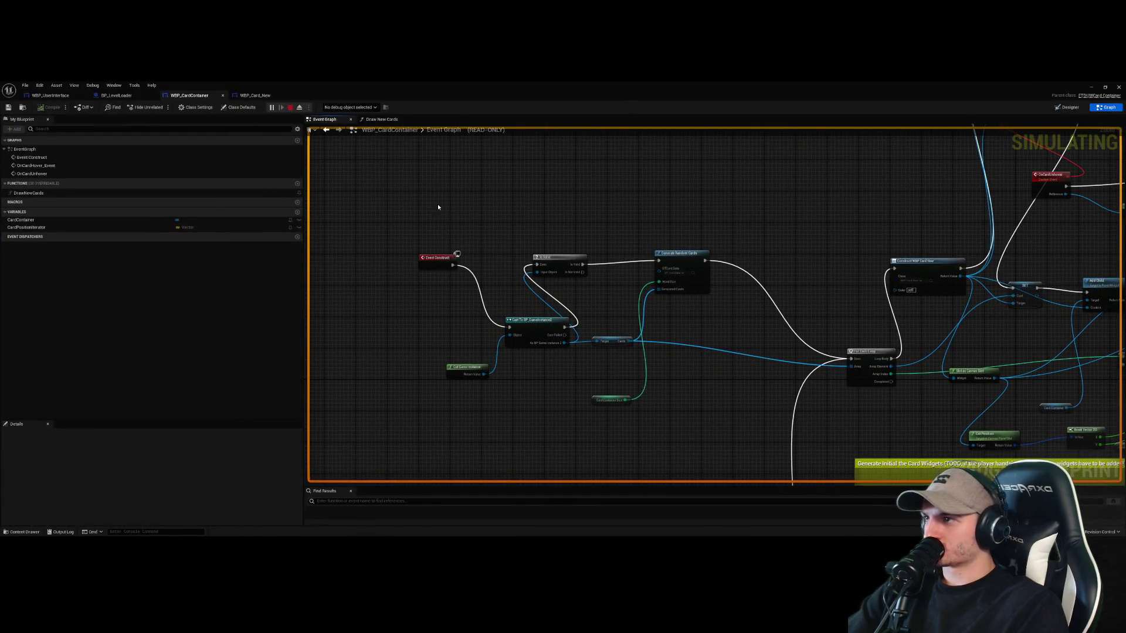
Stop the playtest and reposition the Construct WBP Card New and OnCardHover_Event nodes
key("Escape")
scroll(642, 261, "down", 3)
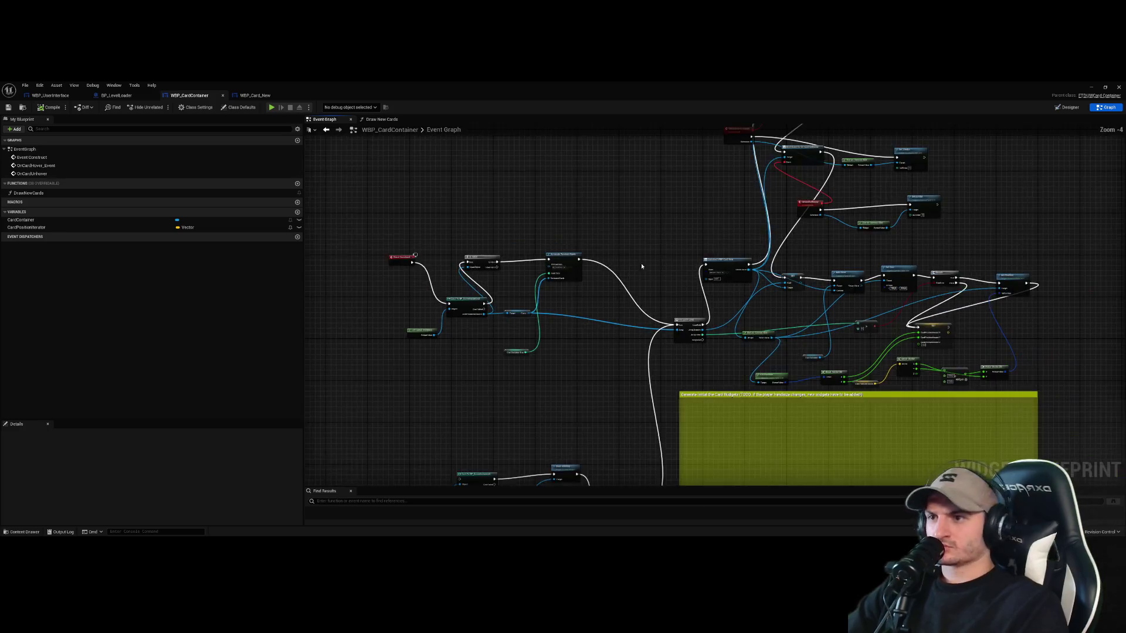
scroll(681, 325, "down", 1)
scroll(681, 324, "up", 4)
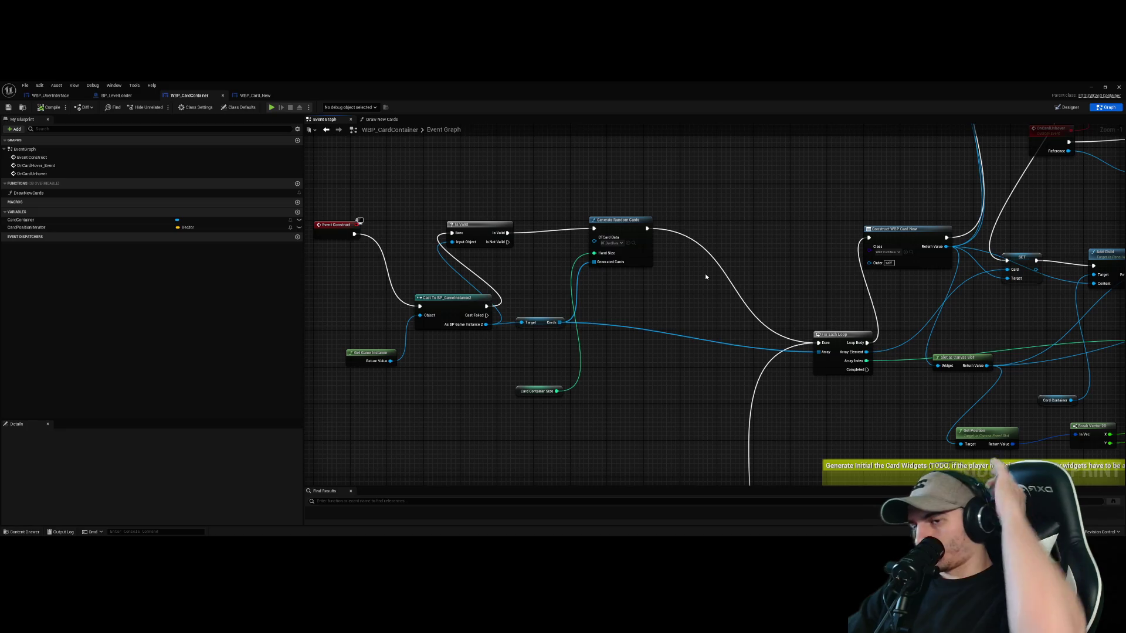
scroll(705, 277, "down", 3)
left_click_drag(822, 246, 710, 320)
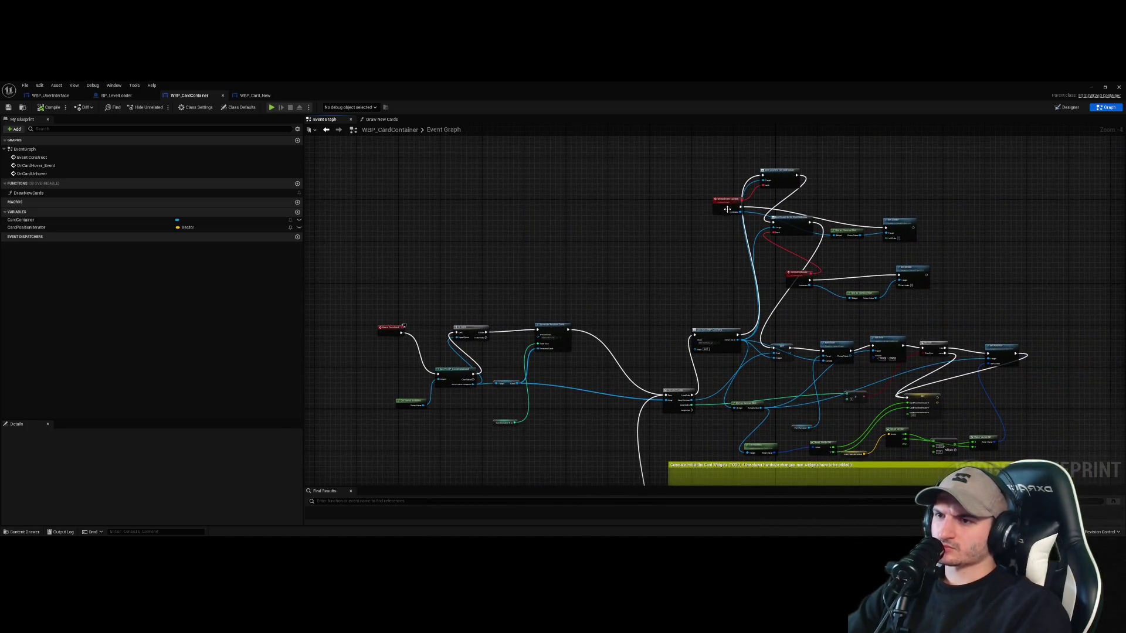
scroll(727, 209, "up", 4)
mouse_move(713, 402)
left_mouse_down()
mouse_move(556, 286)
mouse_move(673, 359)
left_mouse_up()
scroll(555, 286, "down", 3)
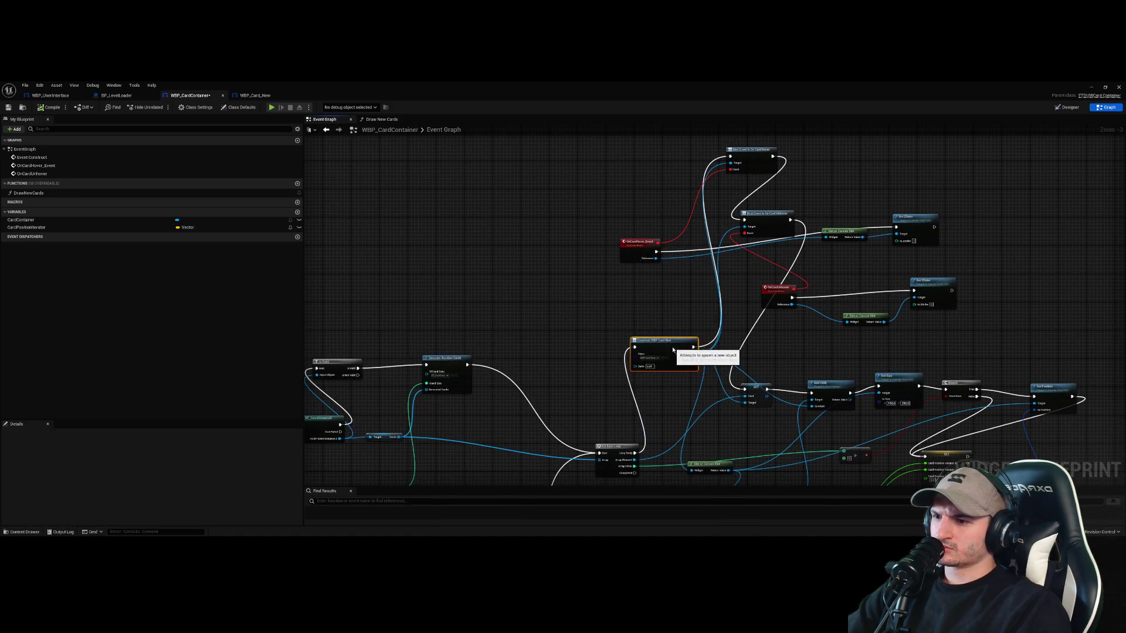
left_click_drag(639, 242, 607, 238)
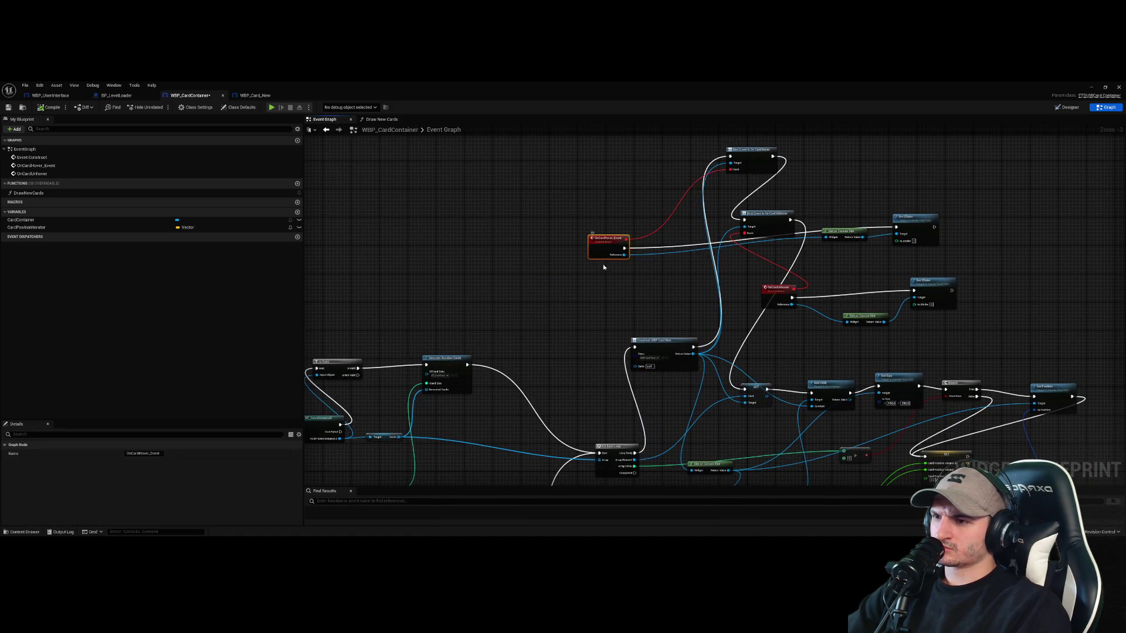
left_click_drag(608, 322, 579, 247)
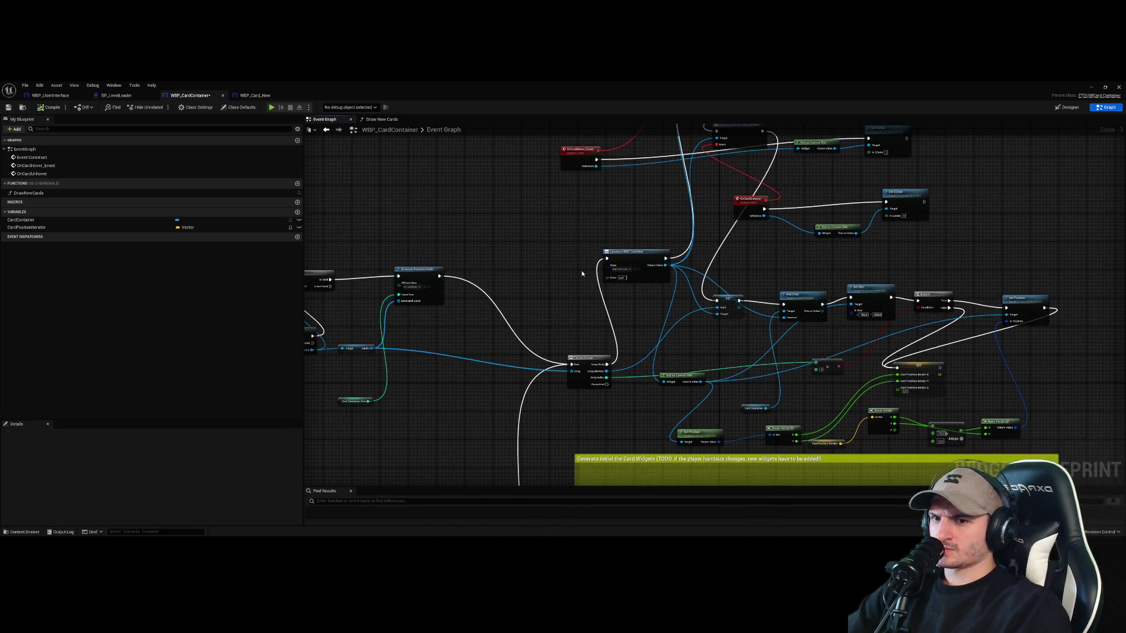
scroll(581, 273, "down", 5)
scroll(600, 295, "up", 6)
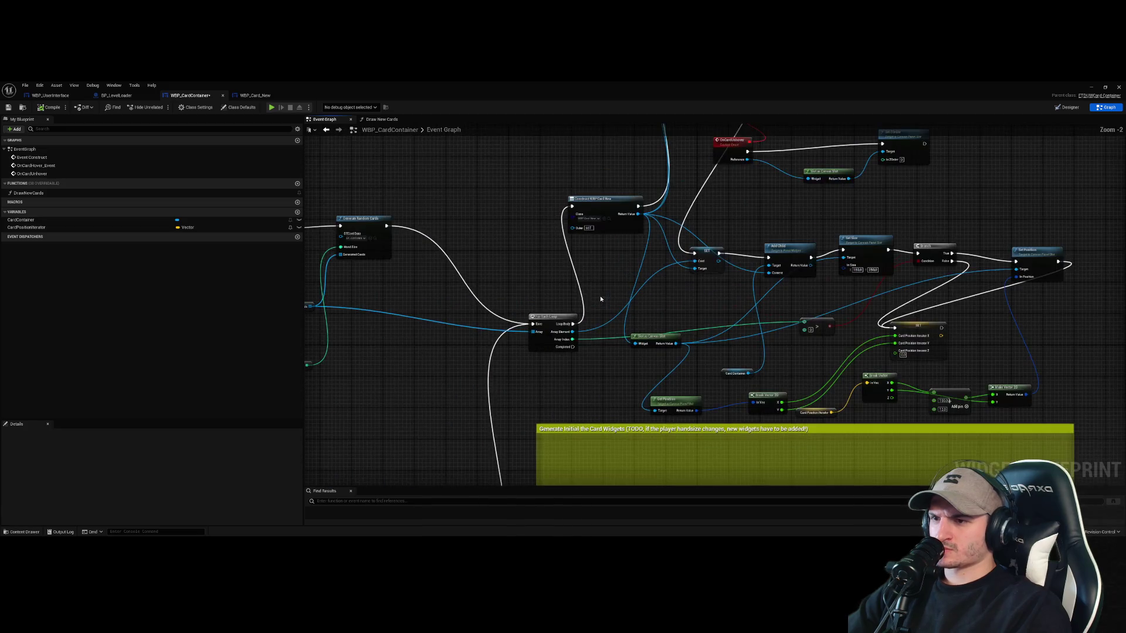
left_click_drag(796, 330, 679, 339)
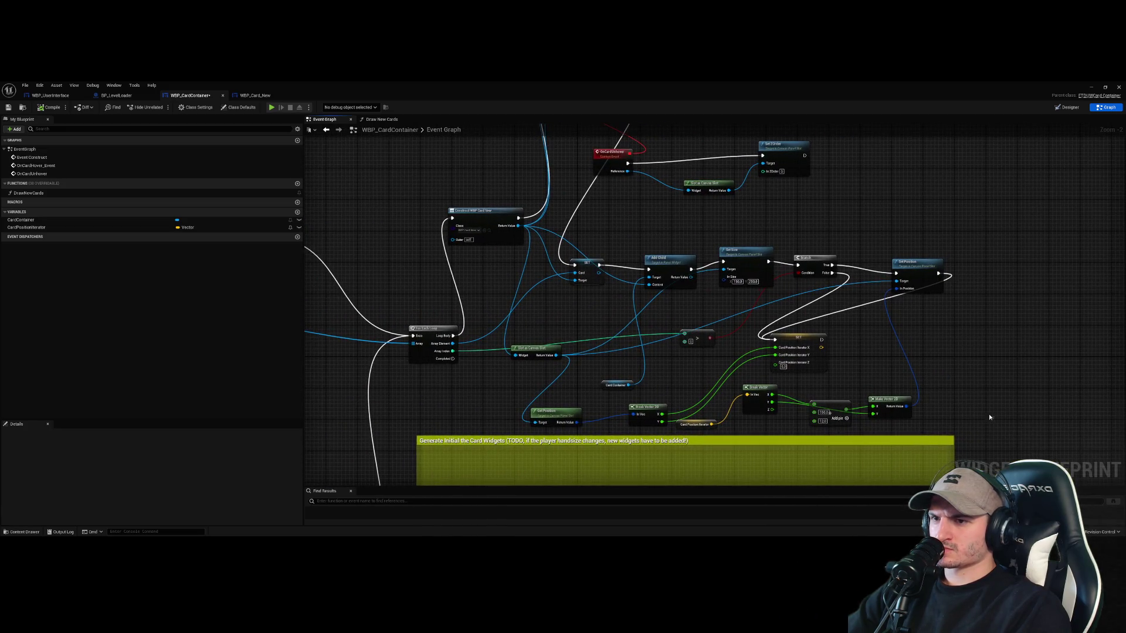
Rewire Construct WBP Card New's exec output directly into the SET node
mouse_move(990, 417)
left_mouse_down()
mouse_move(751, 324)
mouse_move(633, 256)
mouse_move(510, 261)
left_mouse_up()
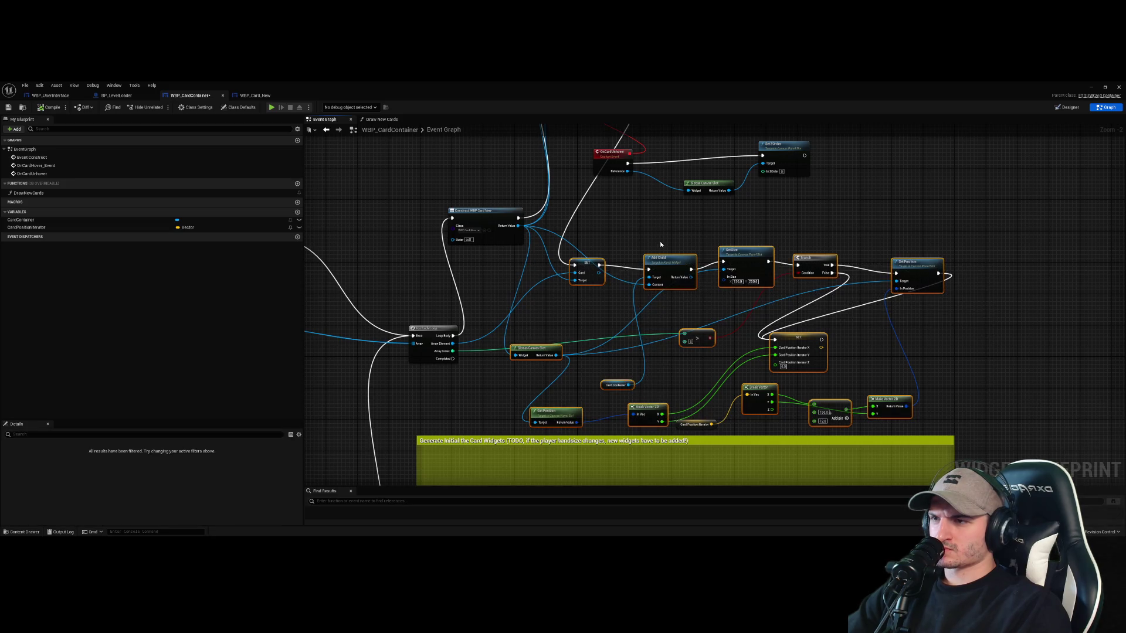
left_click(641, 286)
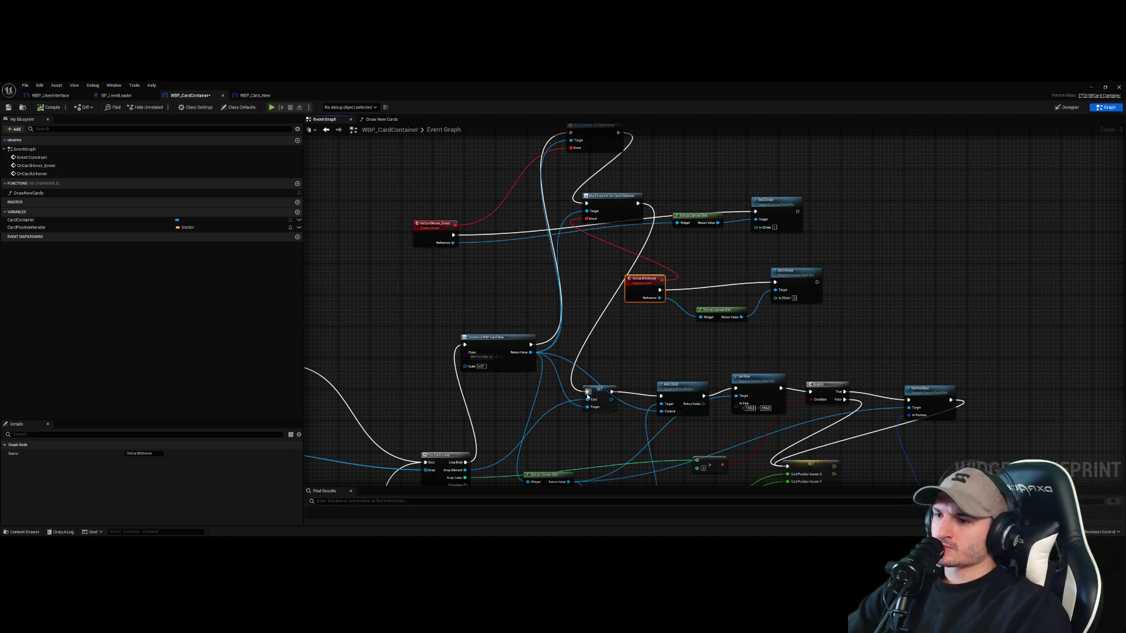
left_click_drag(586, 391, 616, 322)
mouse_move(530, 344)
left_mouse_down()
mouse_move(548, 321)
mouse_move(537, 343)
mouse_move(586, 391)
left_mouse_up()
scroll(620, 318, "down", 2)
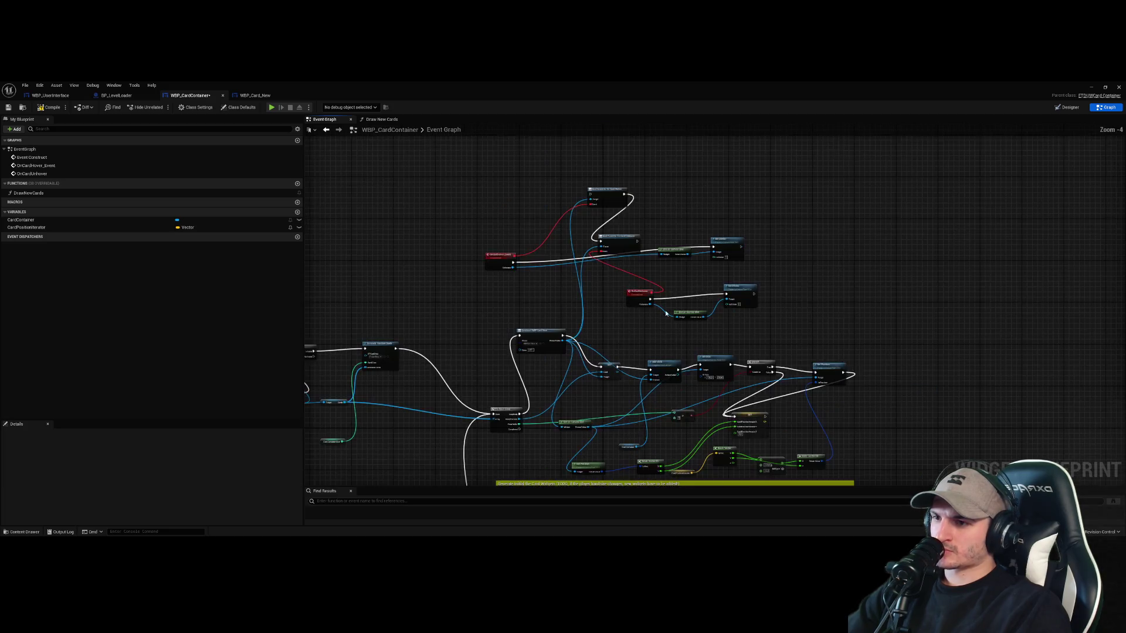
mouse_move(813, 315)
left_mouse_down()
mouse_move(575, 213)
mouse_move(642, 156)
left_mouse_up()
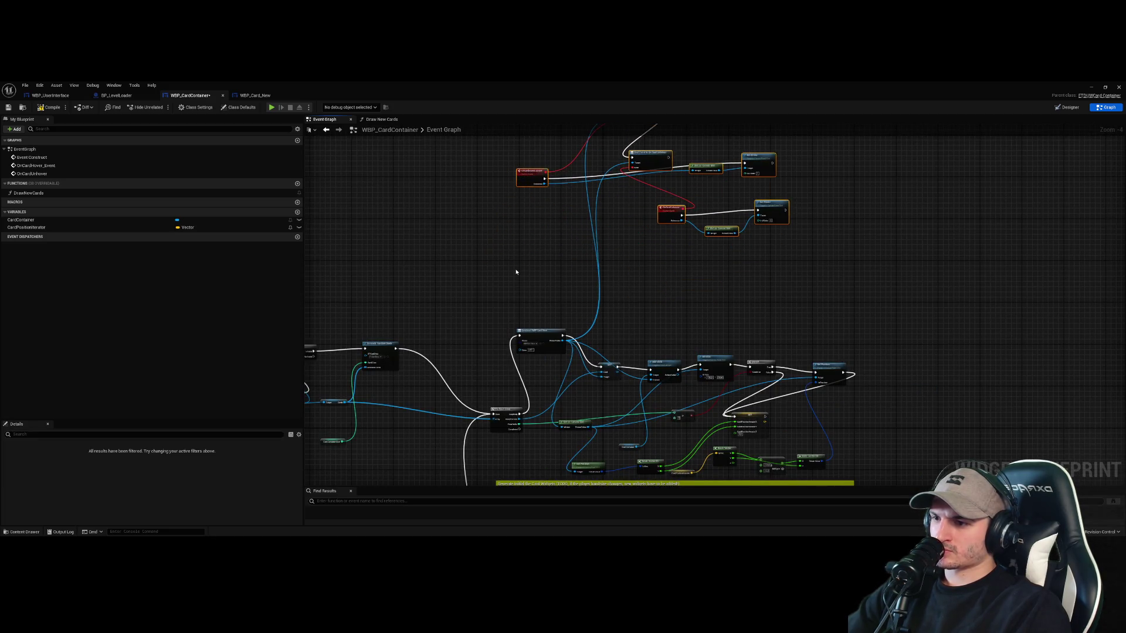
Disconnect the Generate node from the For Each Loop
left_click_drag(502, 315, 549, 237)
left_click_drag(703, 309, 856, 231)
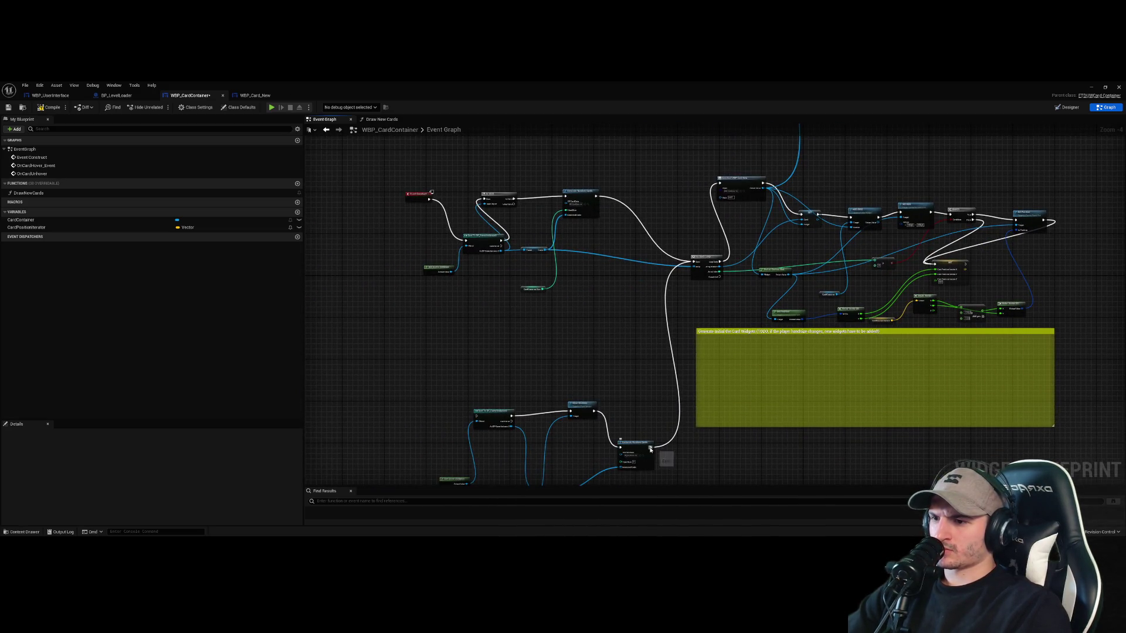
left_click_drag(651, 448, 666, 302)
left_click(601, 326)
left_click_drag(601, 326, 591, 392)
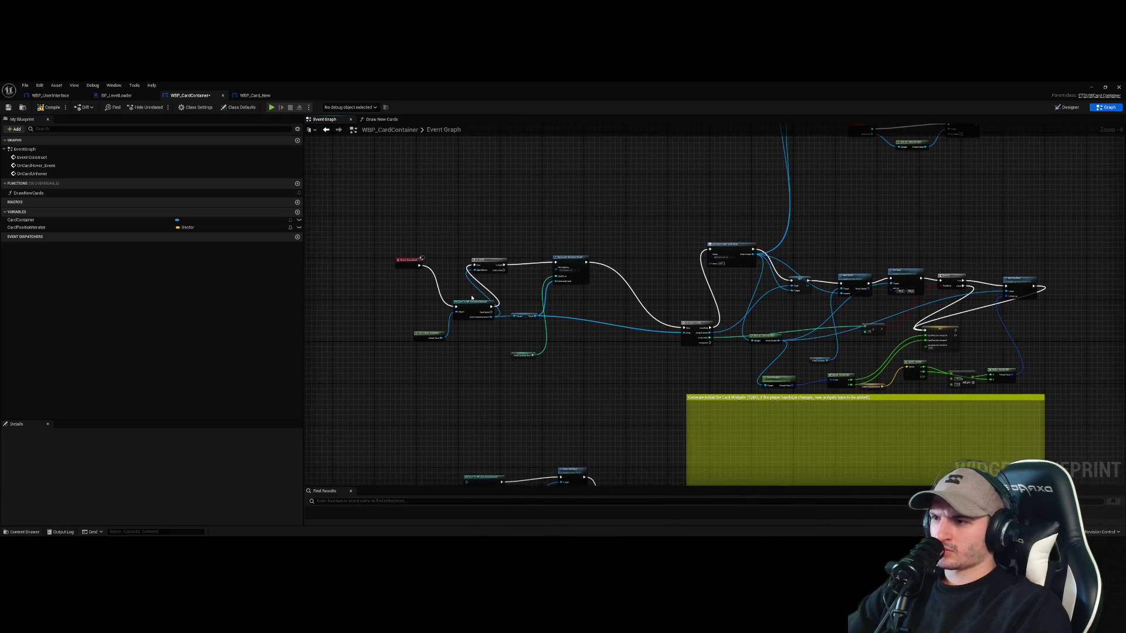
Break Event Construct's link to Cast and select all the card-generation nodes
right_click(362, 248)
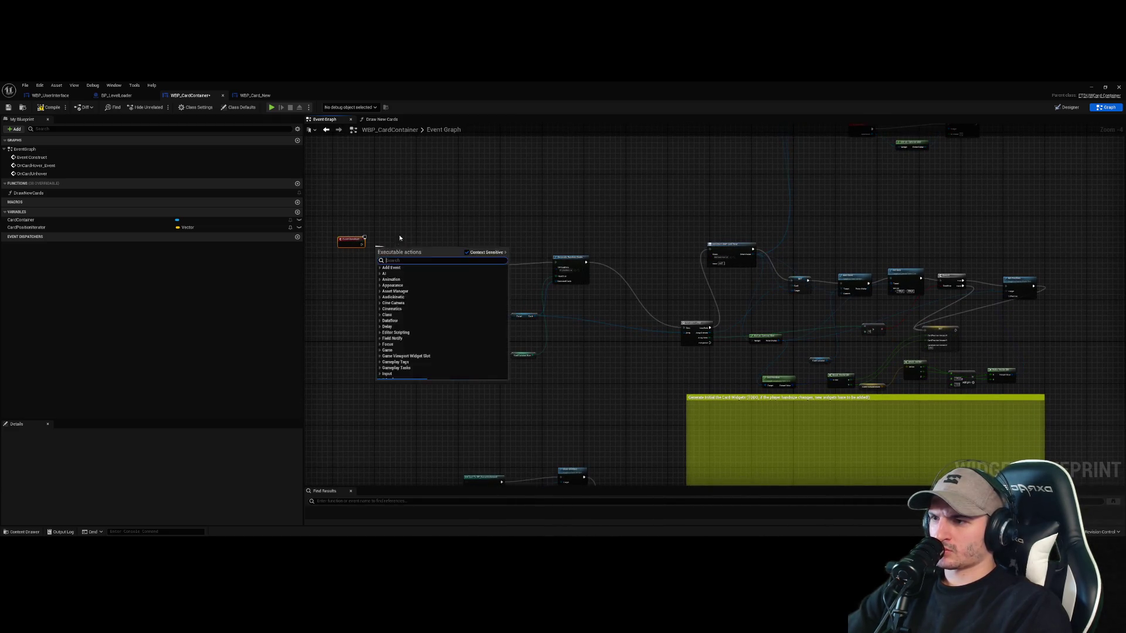
left_click(405, 261)
left_click_drag(416, 236, 1053, 388)
Paste the card-generation nodes into Draw New Cards, wire its entry node, and compile
left_click(380, 119)
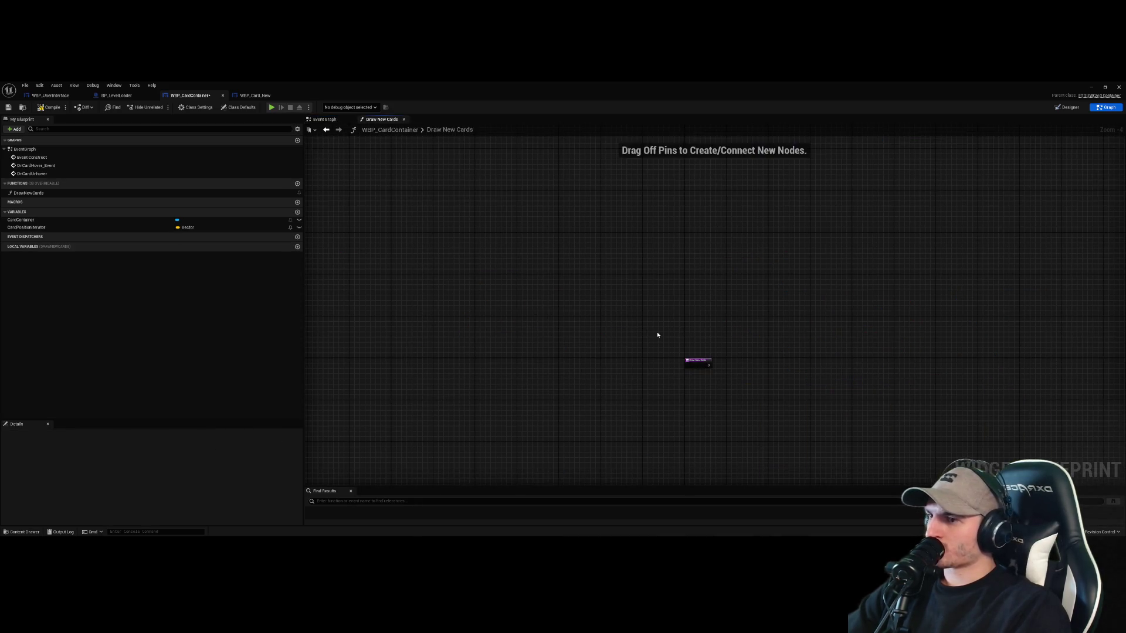
key("ctrl+v")
mouse_move(689, 364)
left_mouse_down()
mouse_move(233, 306)
mouse_move(693, 327)
left_mouse_up()
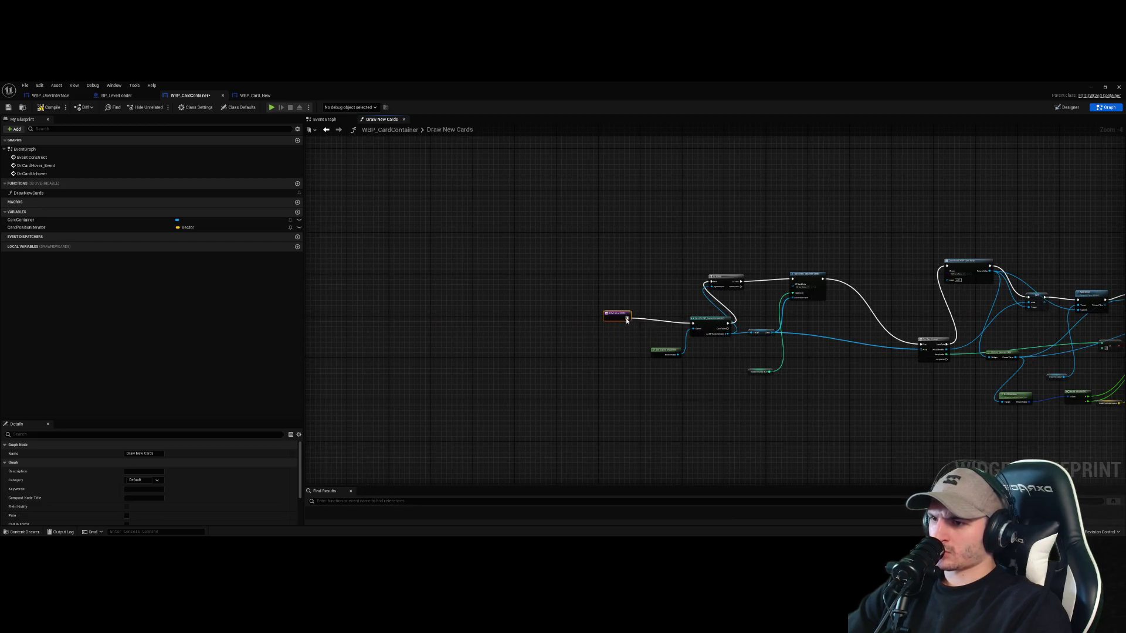
left_click(627, 375)
key("Home")
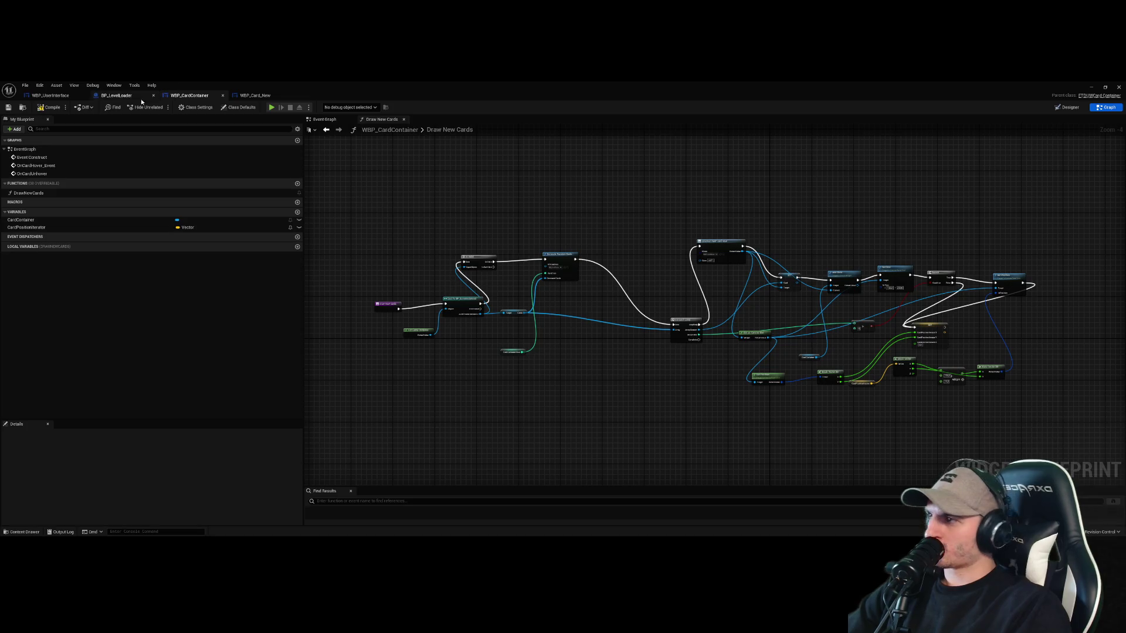
left_click(54, 109)
Look through the BP_LevelLoader and WBP_Card_New tabs, the designer and class defaults
left_click(99, 96)
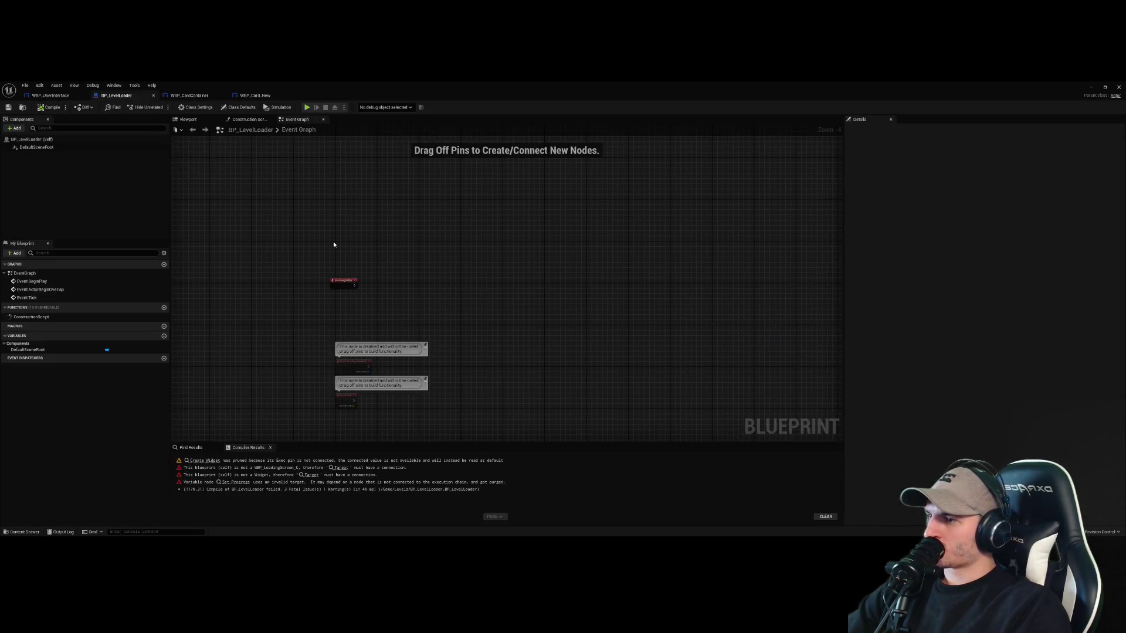
left_click(240, 95)
left_click(189, 95)
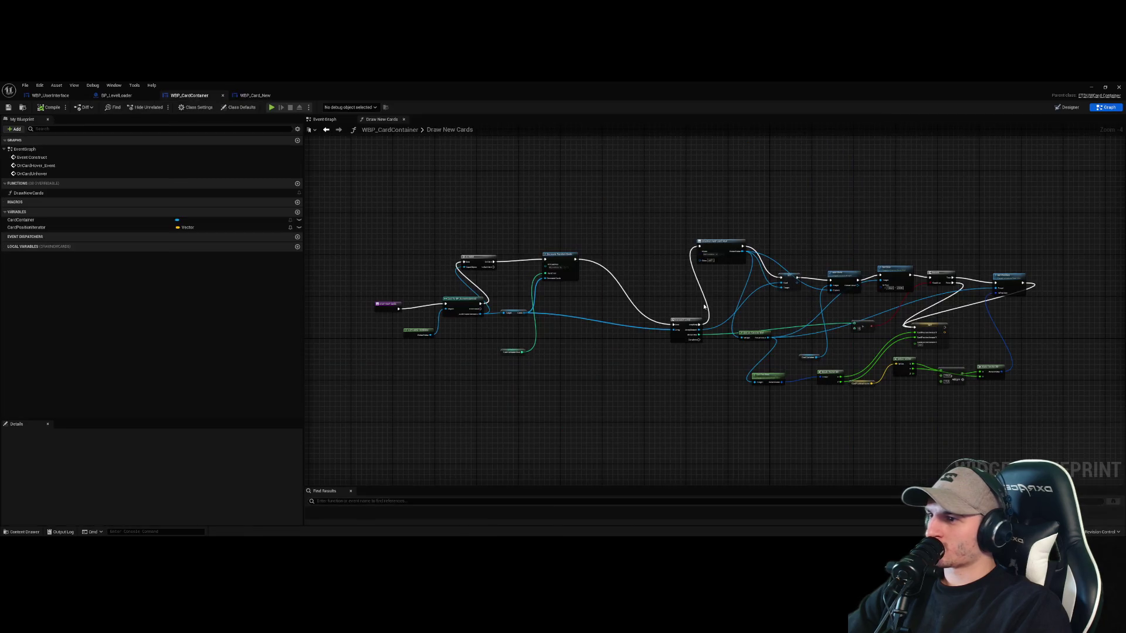
left_click(1067, 107)
left_click(1106, 107)
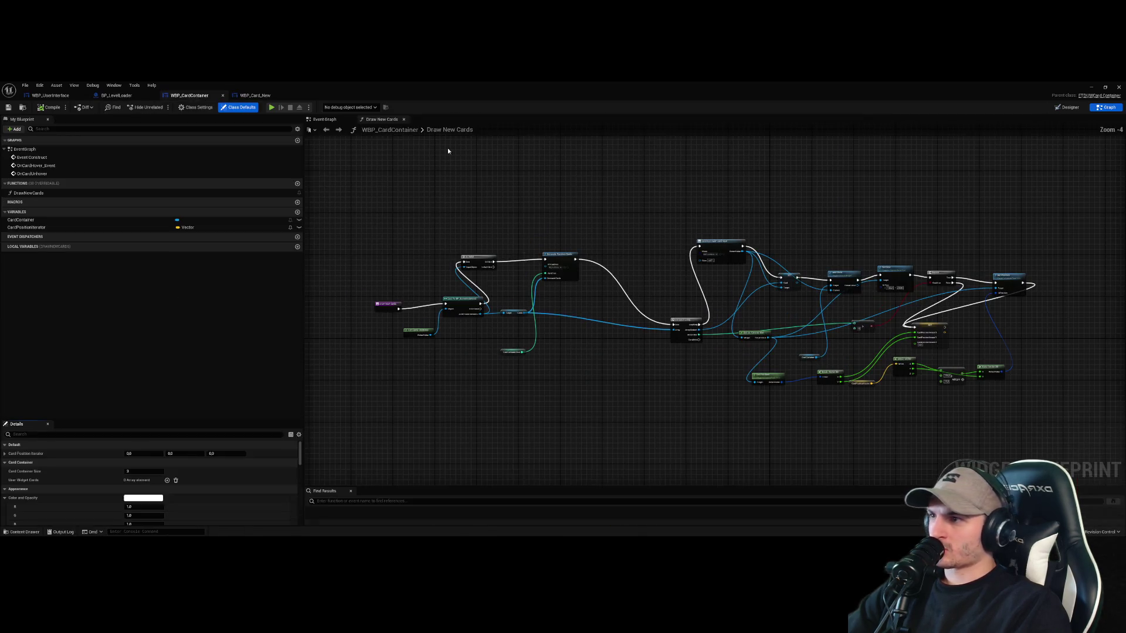
Call Draw New Cards after Event Construct, then compile and save WBP_CardContainer
left_click(325, 119)
scroll(364, 222, "up", 5)
left_click_drag(386, 222, 435, 227)
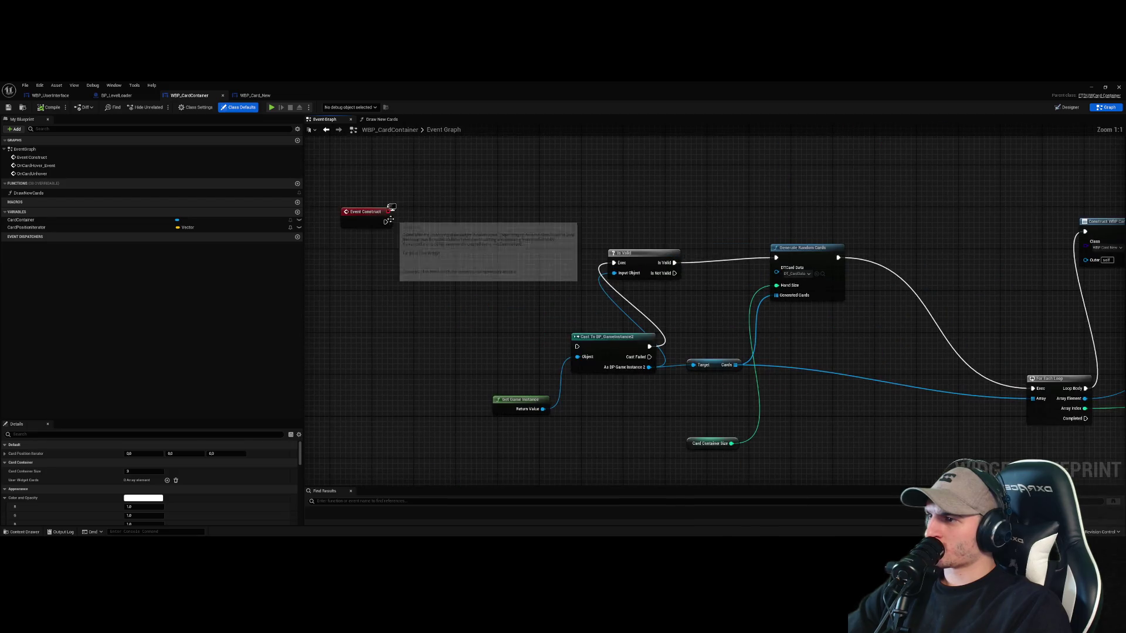
type("draw new cards")
left_click(476, 251)
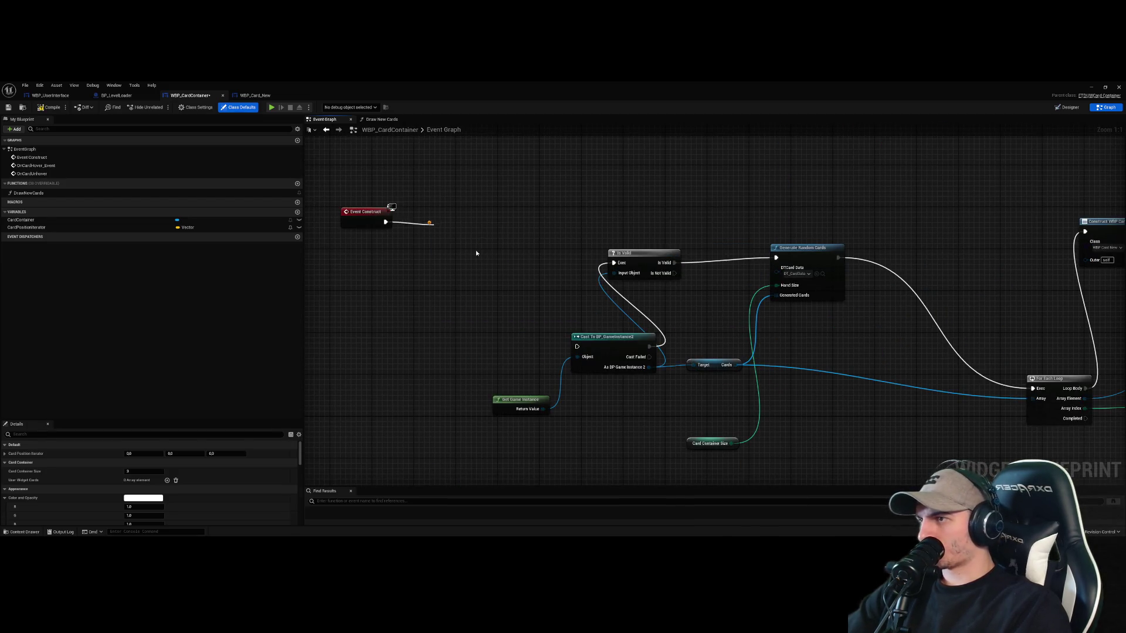
left_click_drag(454, 235, 455, 224)
left_click(441, 277)
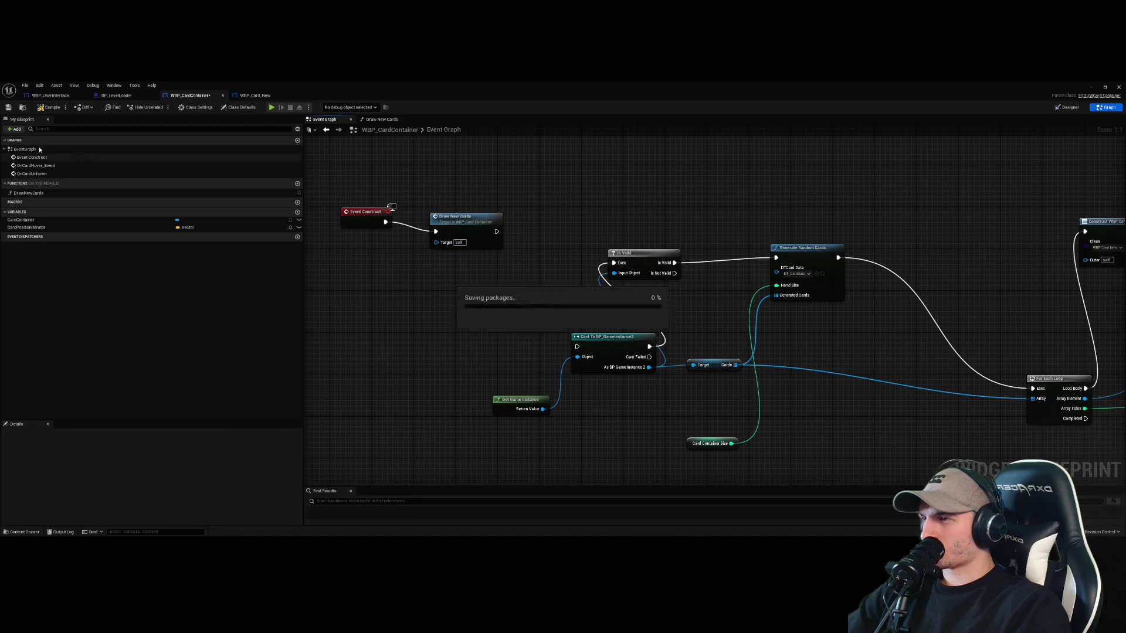
left_click(46, 110)
Playtest to confirm three cards are dealt, then reopen WBP_CardContainer's Draw New Cards function
left_click(1089, 87)
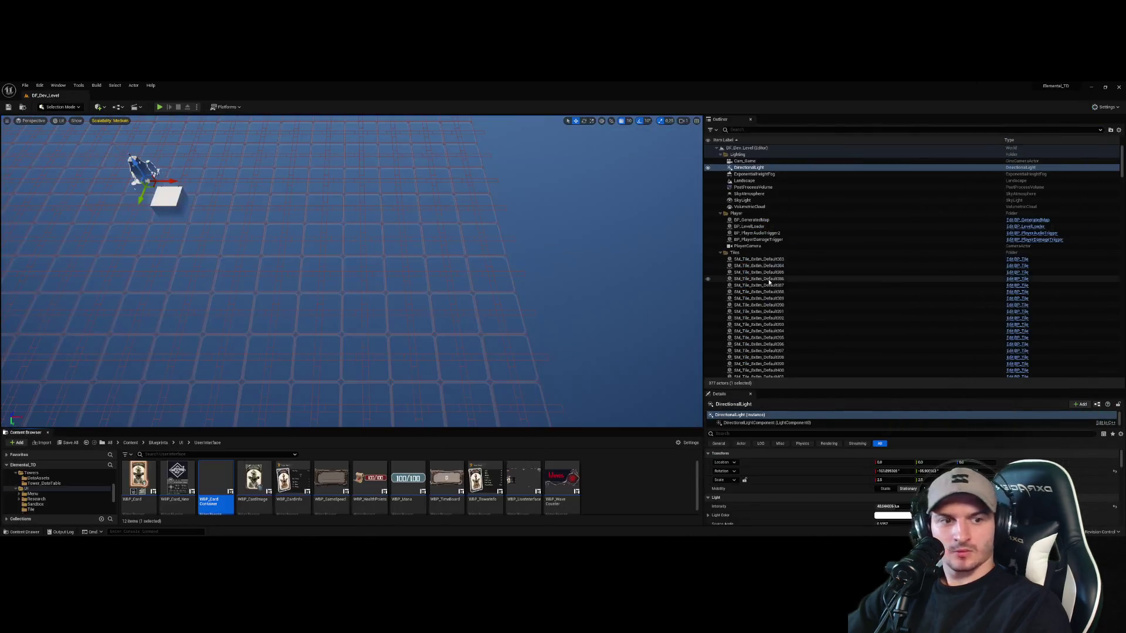
left_click(158, 107)
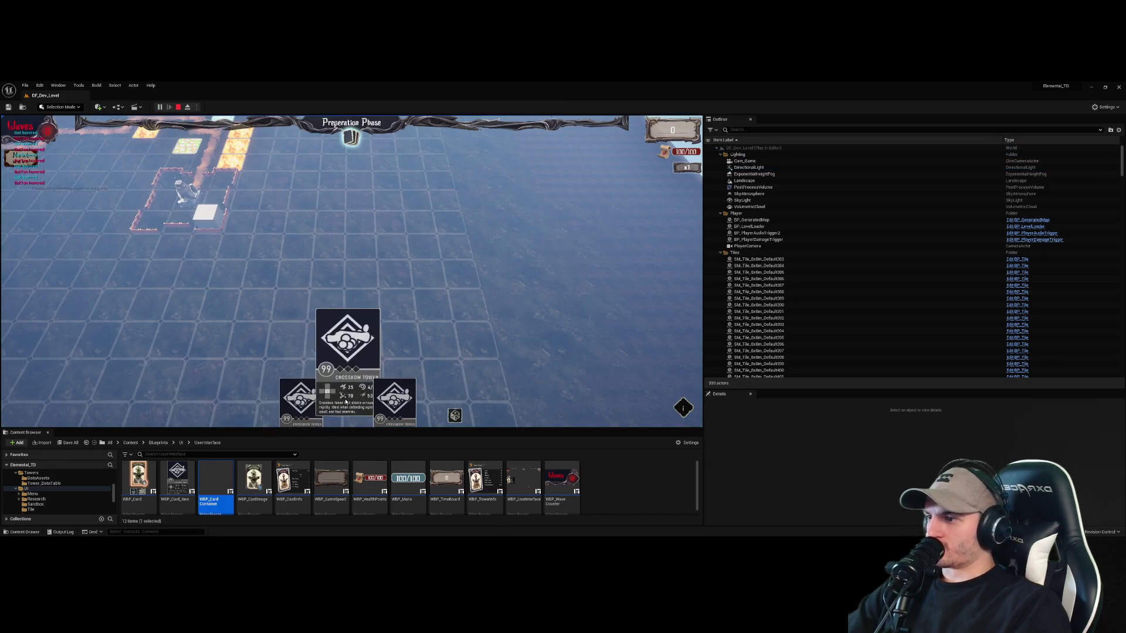
key("Escape")
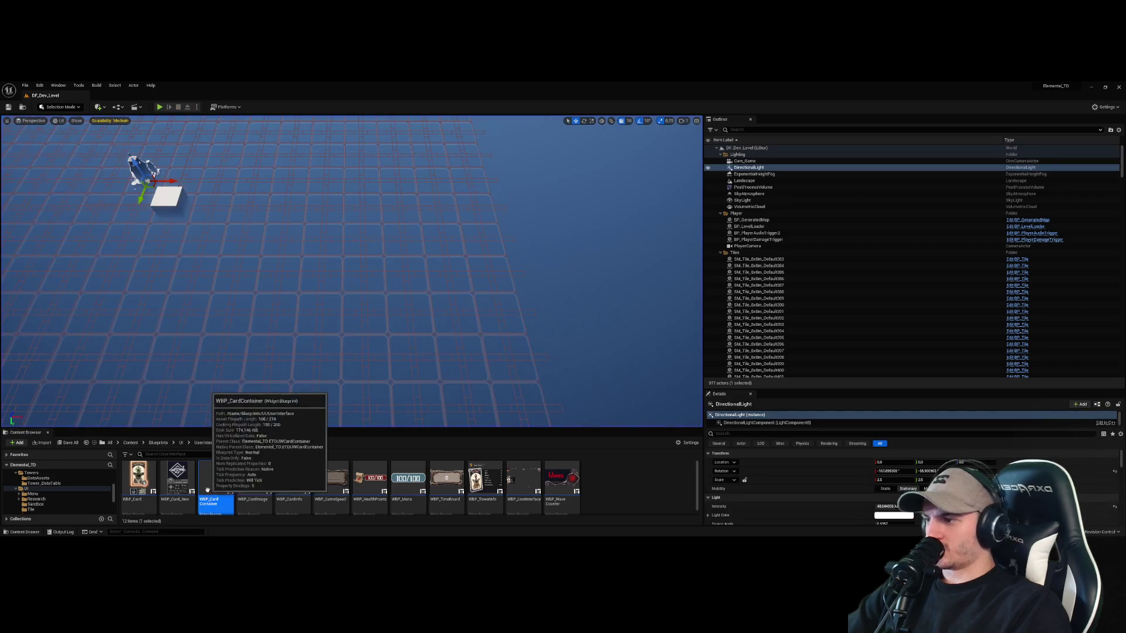
double_click(216, 484)
double_click(474, 228)
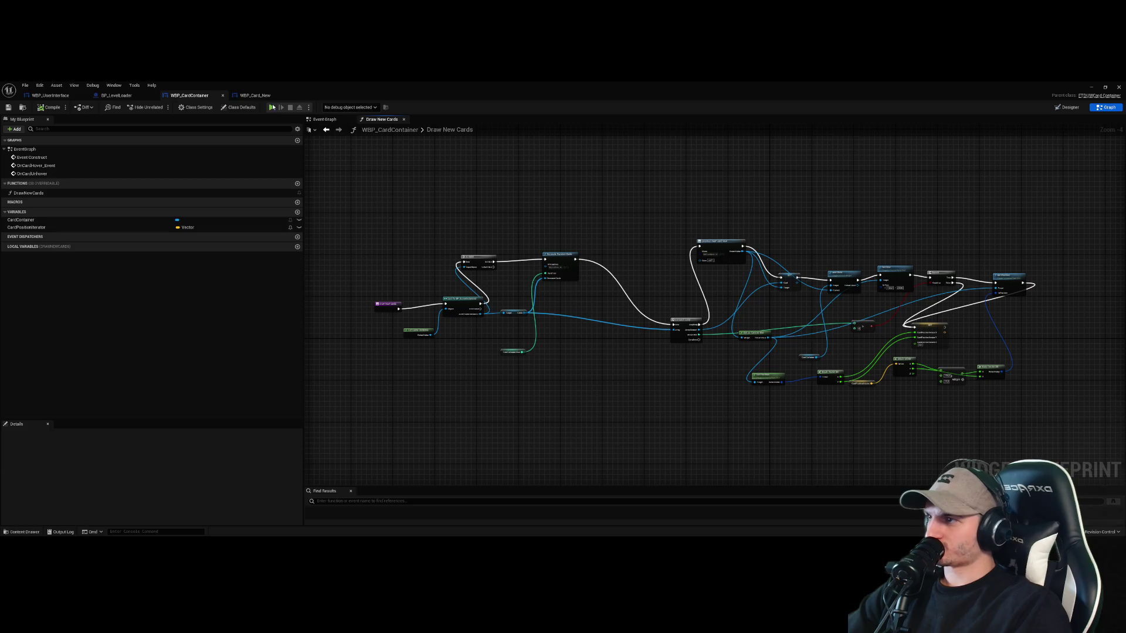
left_click(265, 97)
left_click(116, 95)
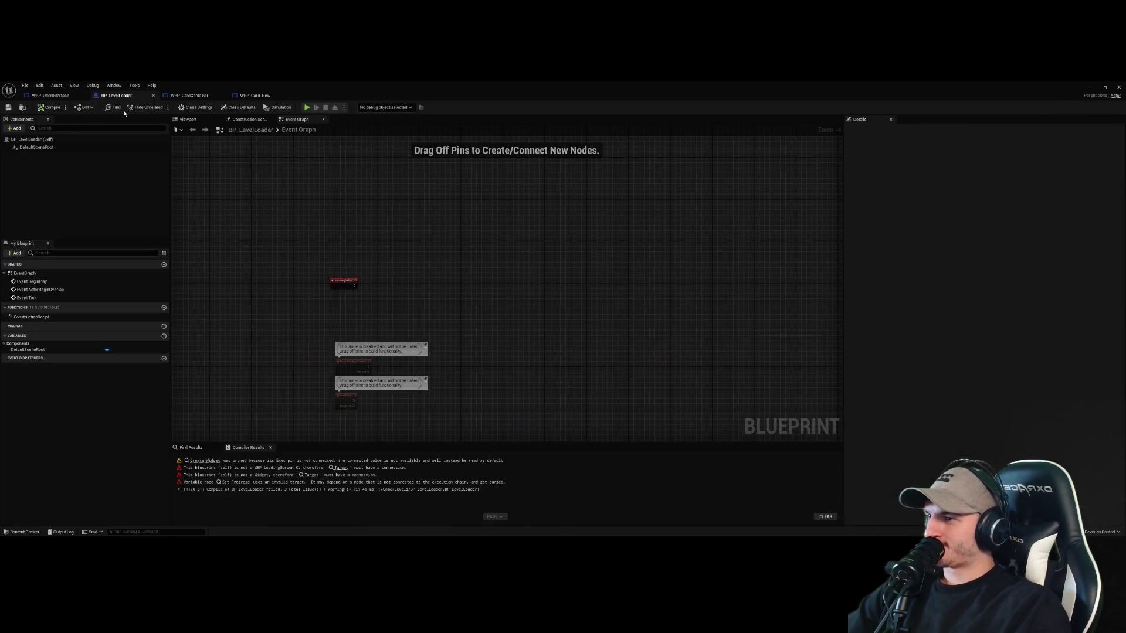
left_click(46, 96)
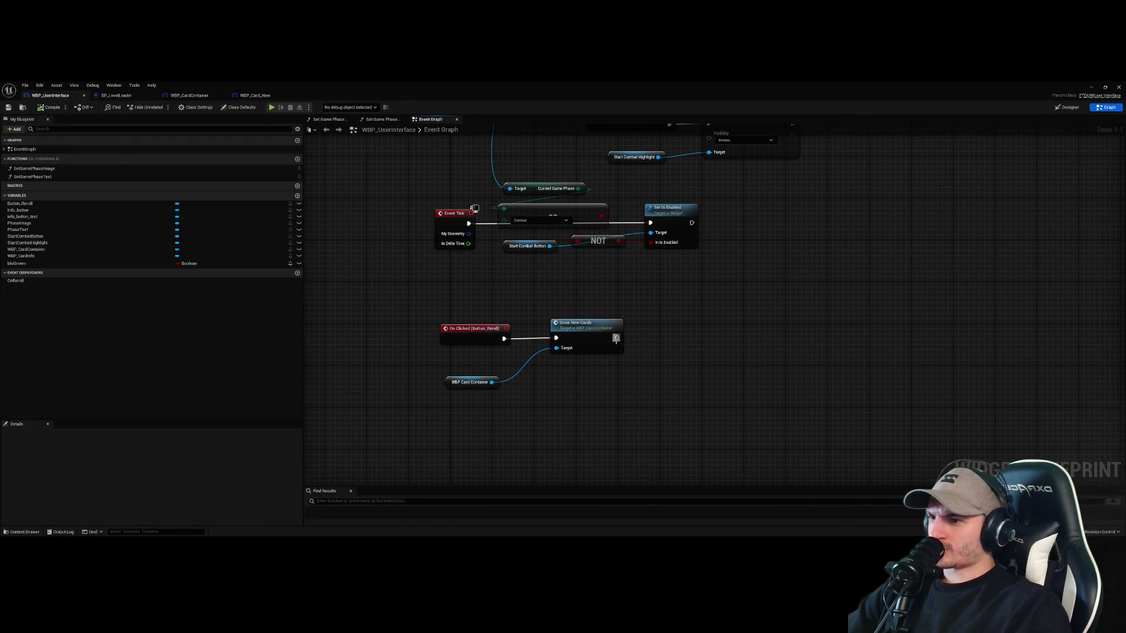
left_click_drag(672, 388, 383, 299)
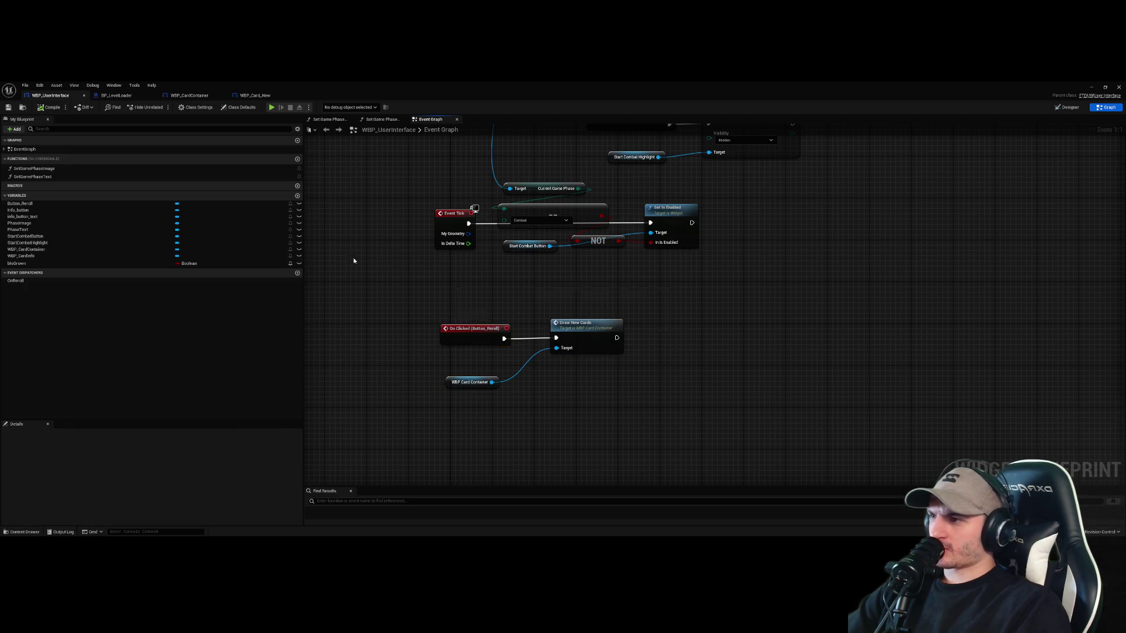
left_click(116, 95)
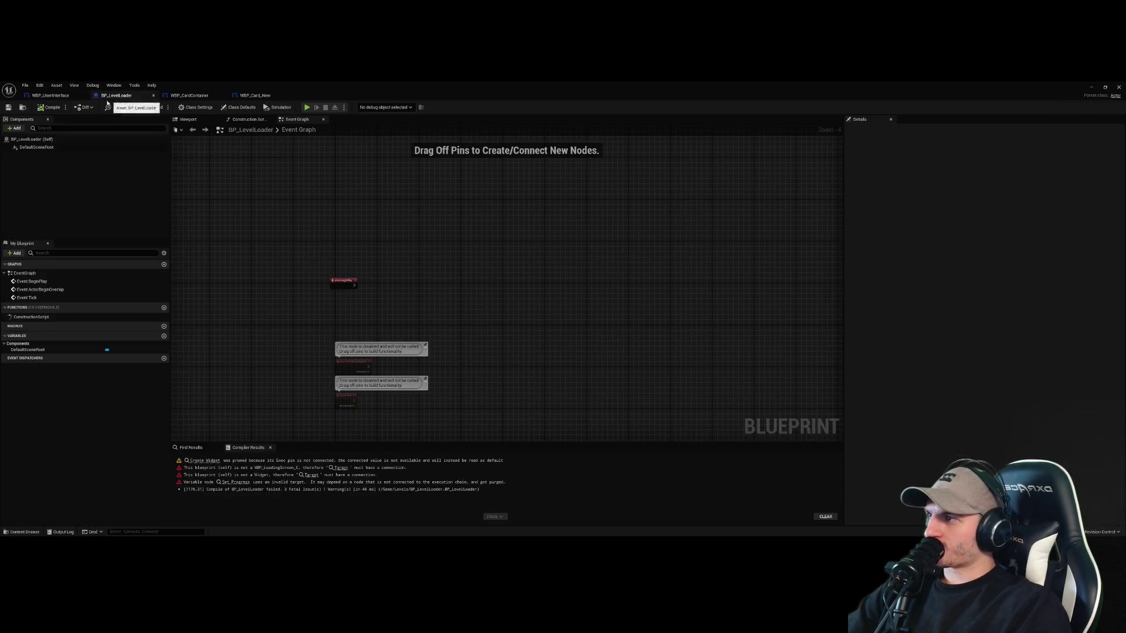
left_click(1089, 88)
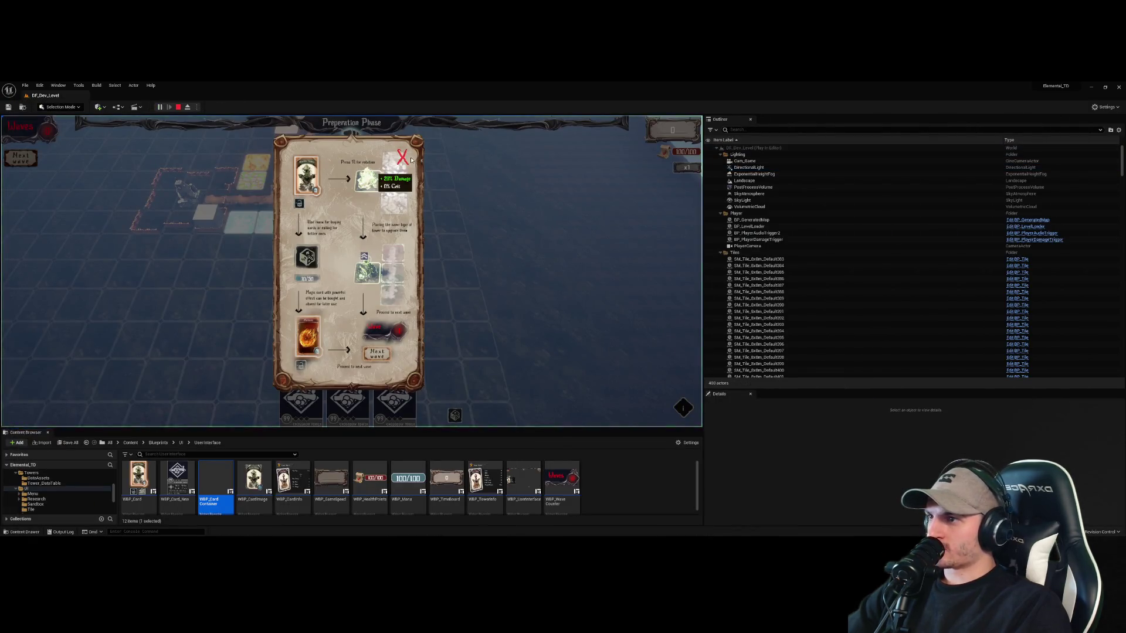
left_click(409, 158)
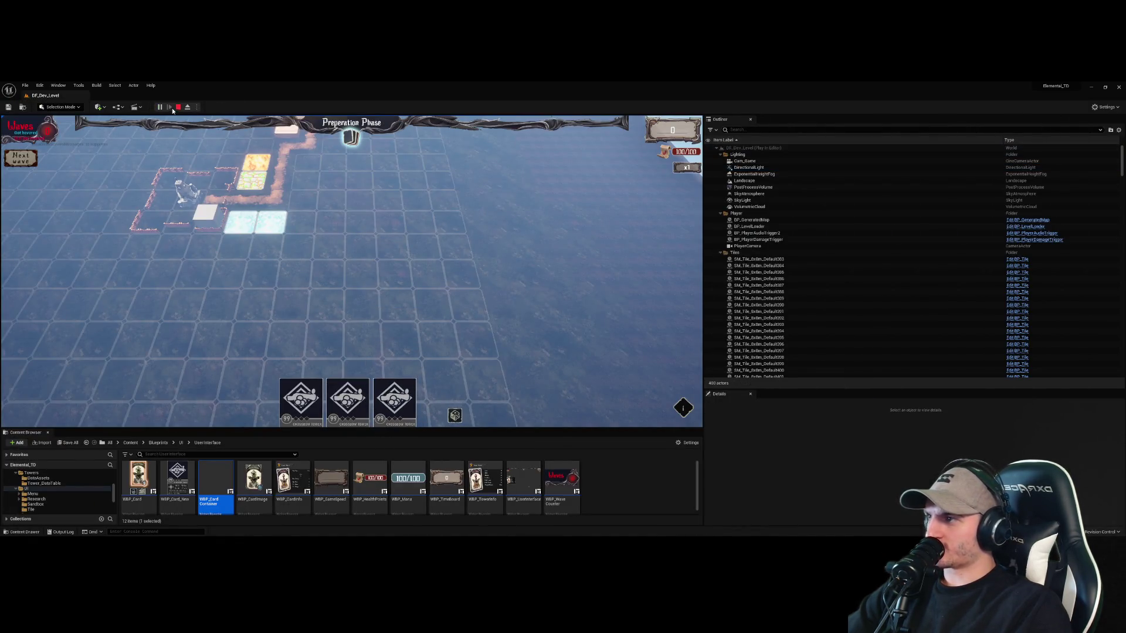
left_click(178, 107)
double_click(216, 481)
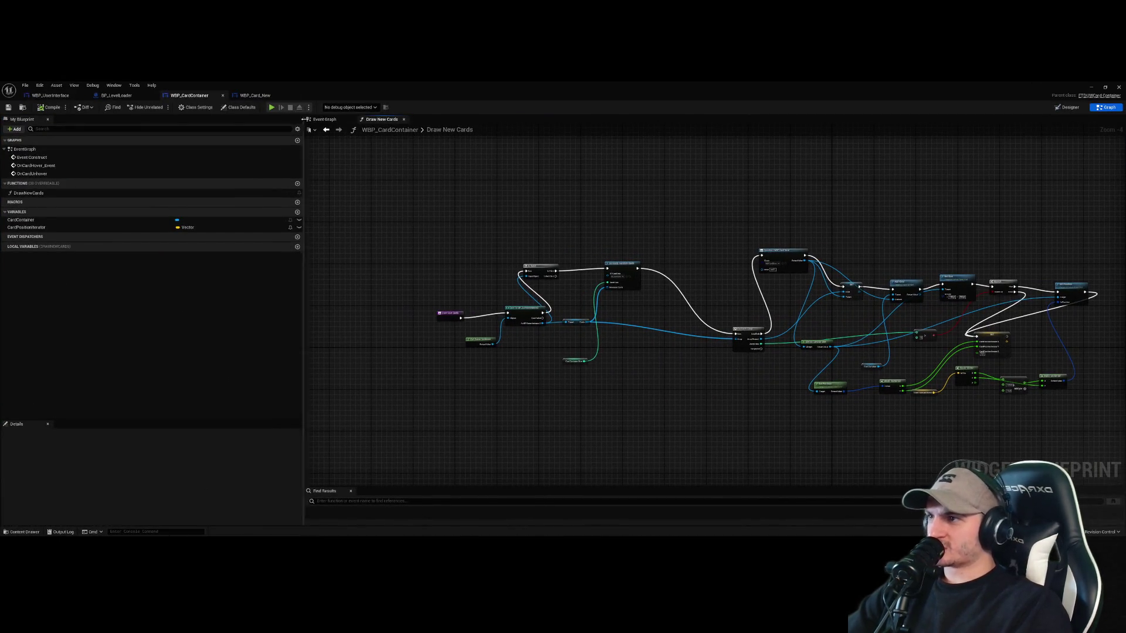
Flip between the Event Graph, WBP_Card_New, WBP_CardContainer and BP_LevelLoader tabs
left_click(324, 119)
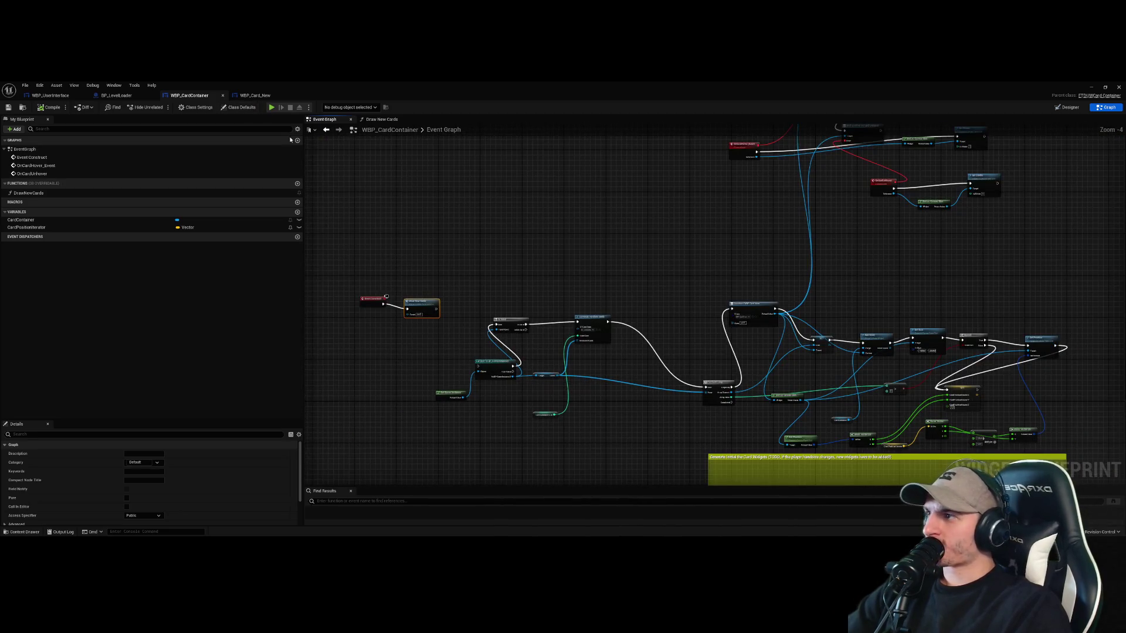
scroll(537, 316, "up", 2)
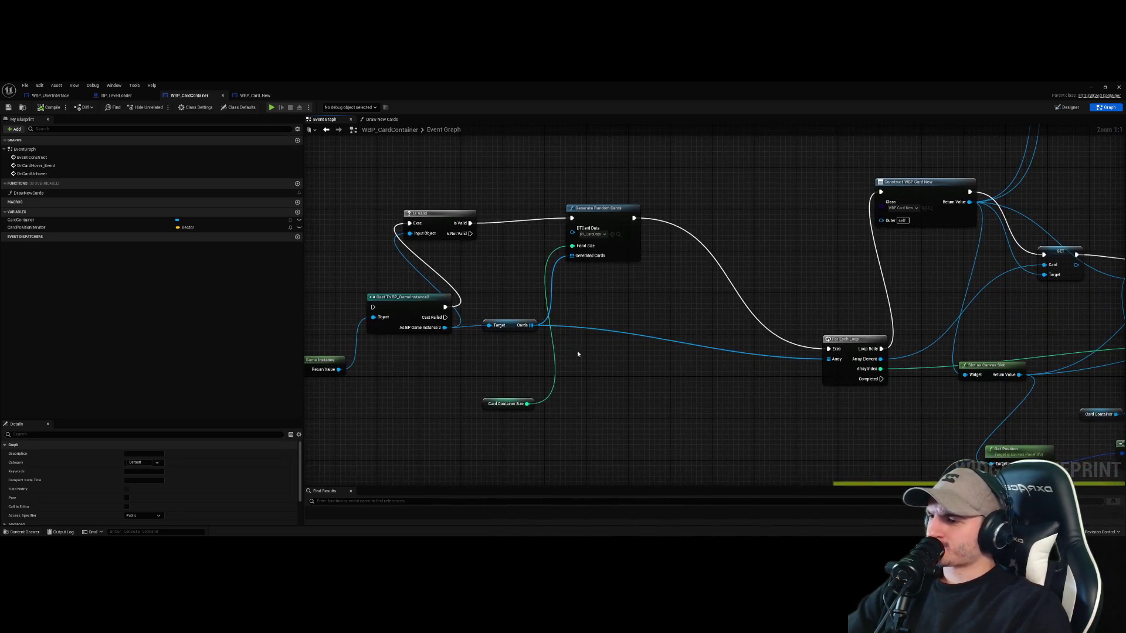
scroll(681, 367, "down", 3)
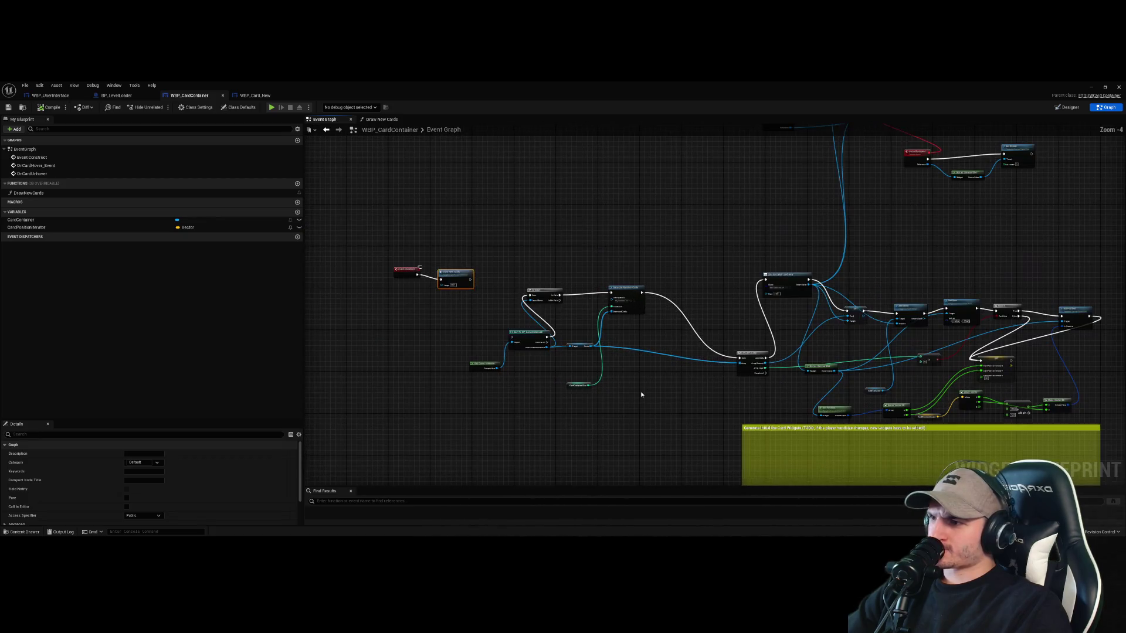
left_click(256, 96)
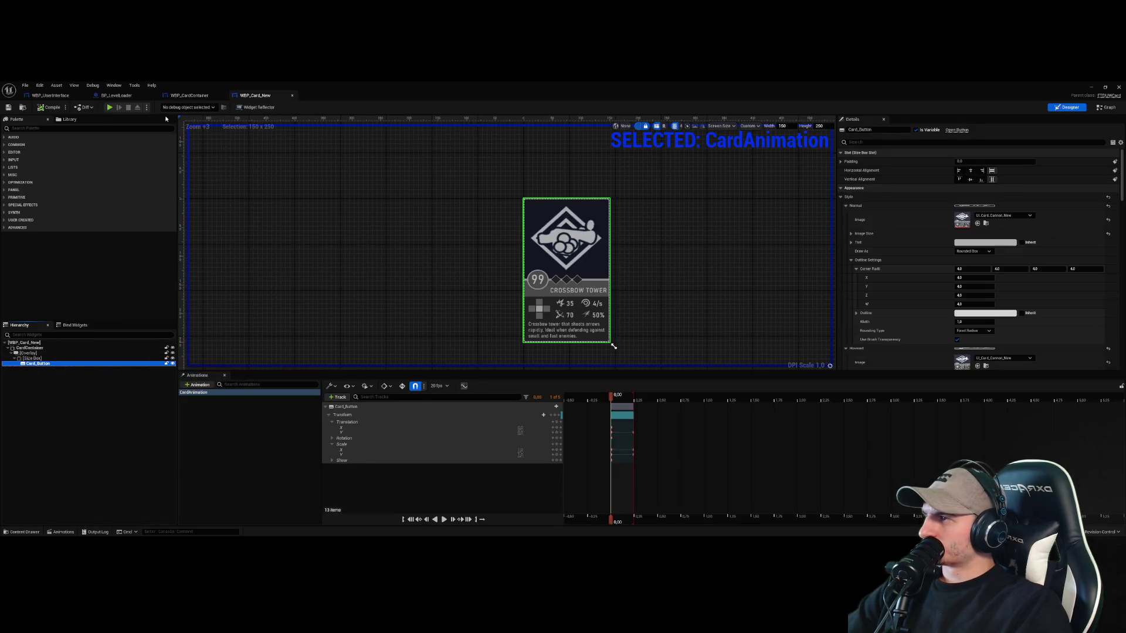
left_click(183, 95)
left_click(117, 96)
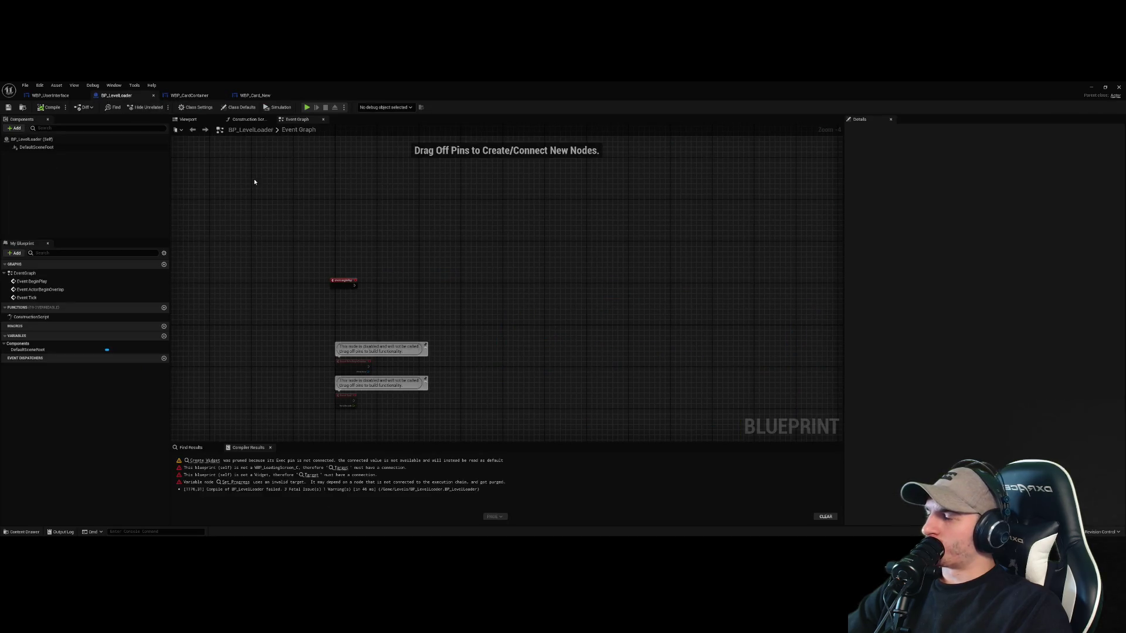
left_click(193, 97)
Move WBP_CardContainer's For Each Loop node up-left, nearer Construct WBP Card New
scroll(438, 332, "up", 4)
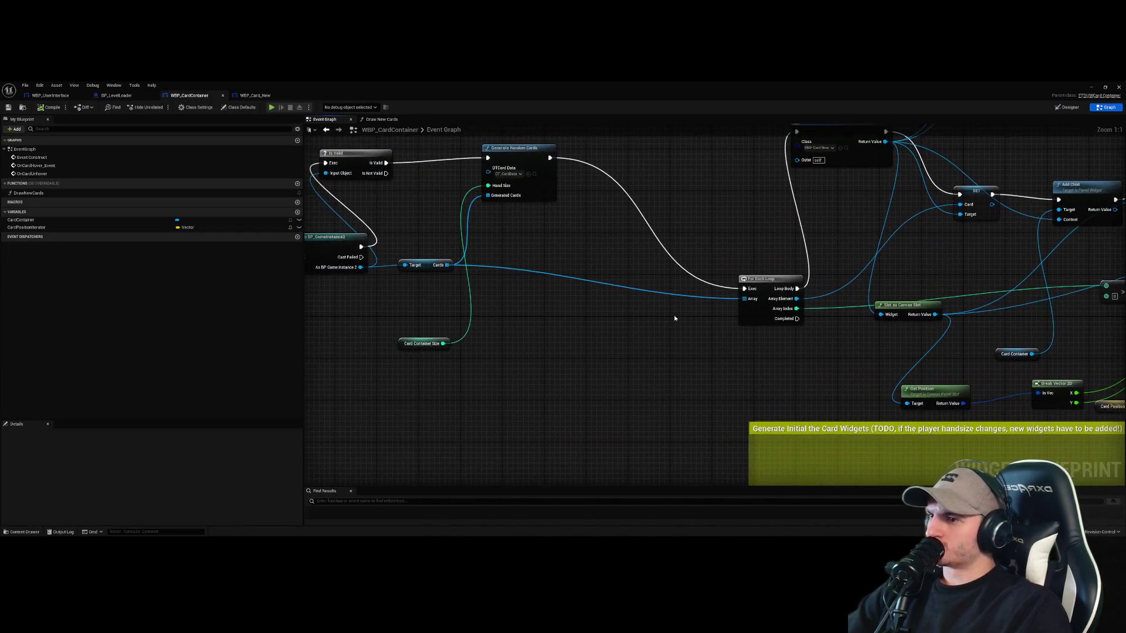
scroll(673, 318, "down", 4)
scroll(499, 327, "up", 2)
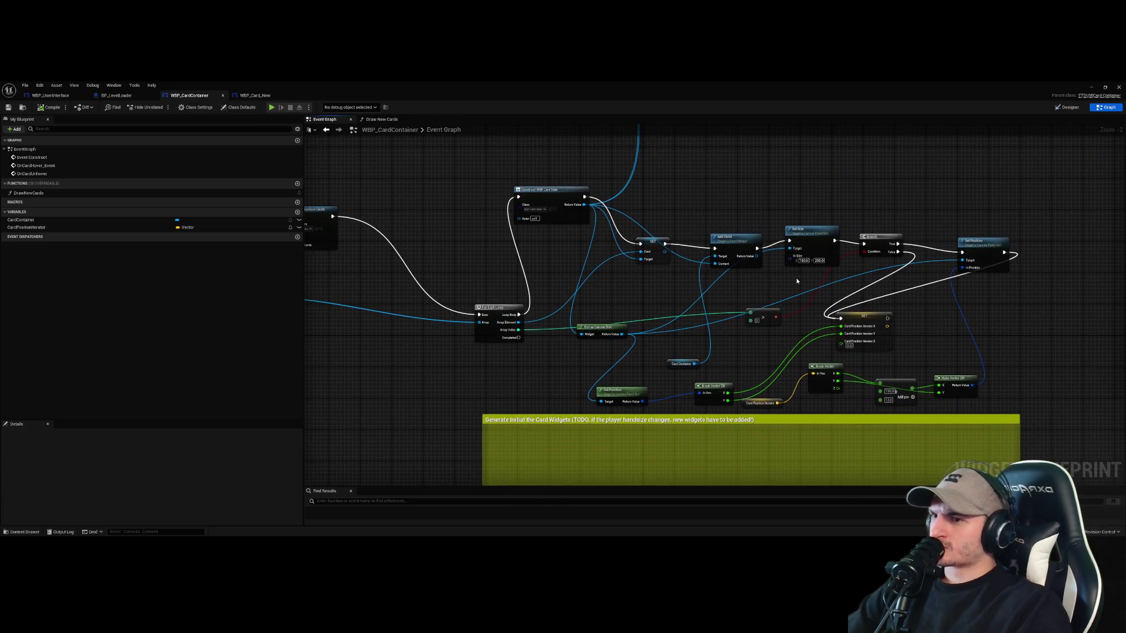
left_click_drag(795, 278, 713, 359)
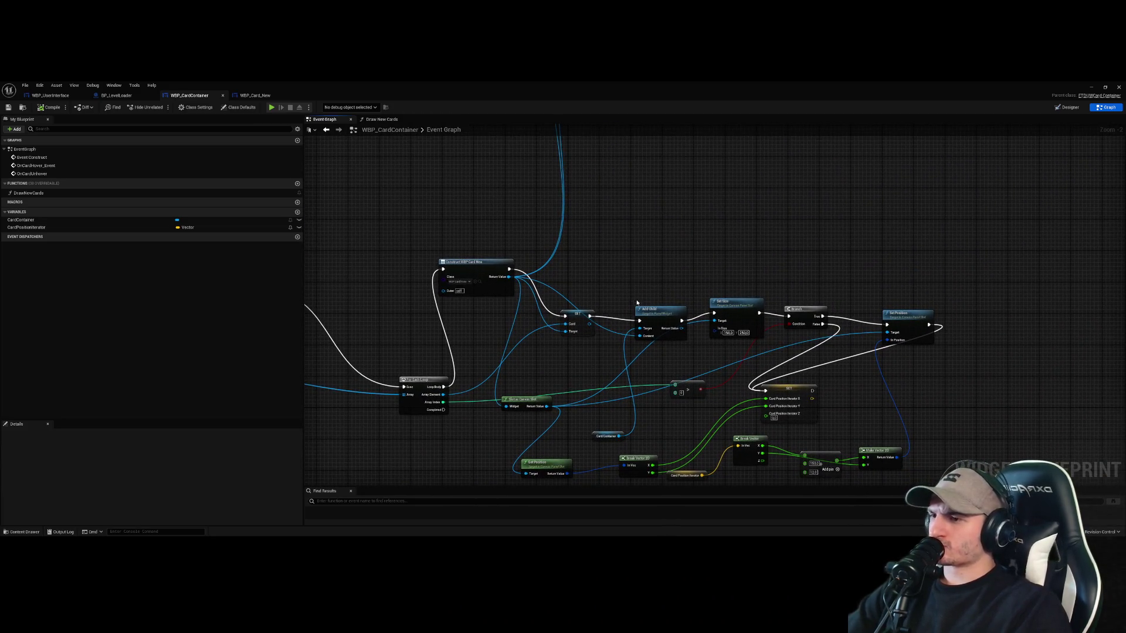
scroll(686, 264, "up", 2)
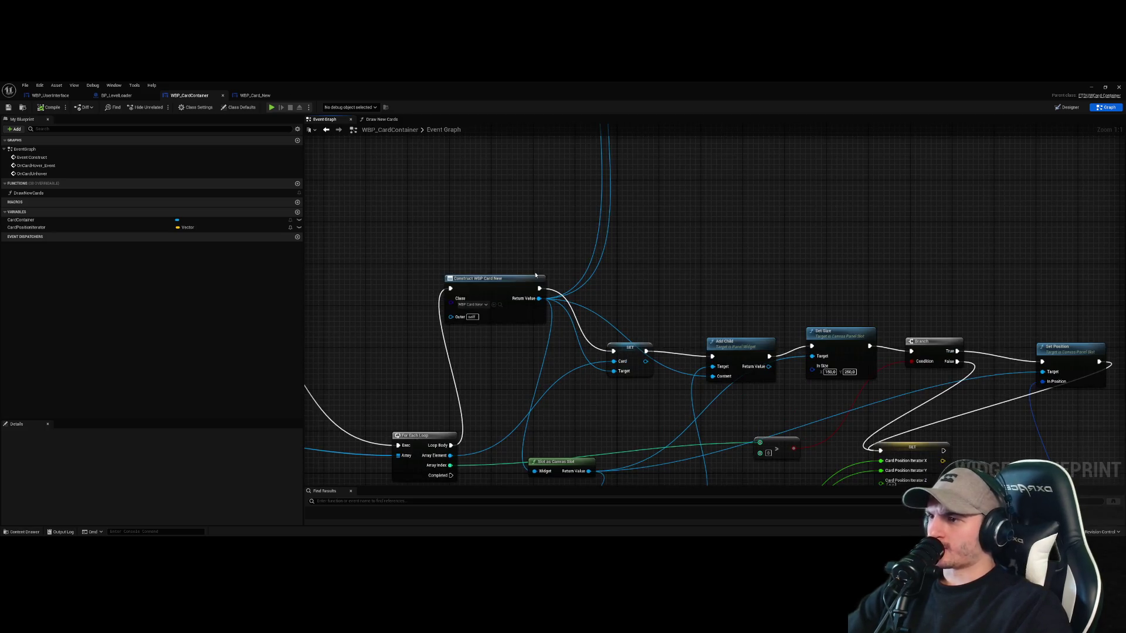
left_click_drag(413, 436, 333, 392)
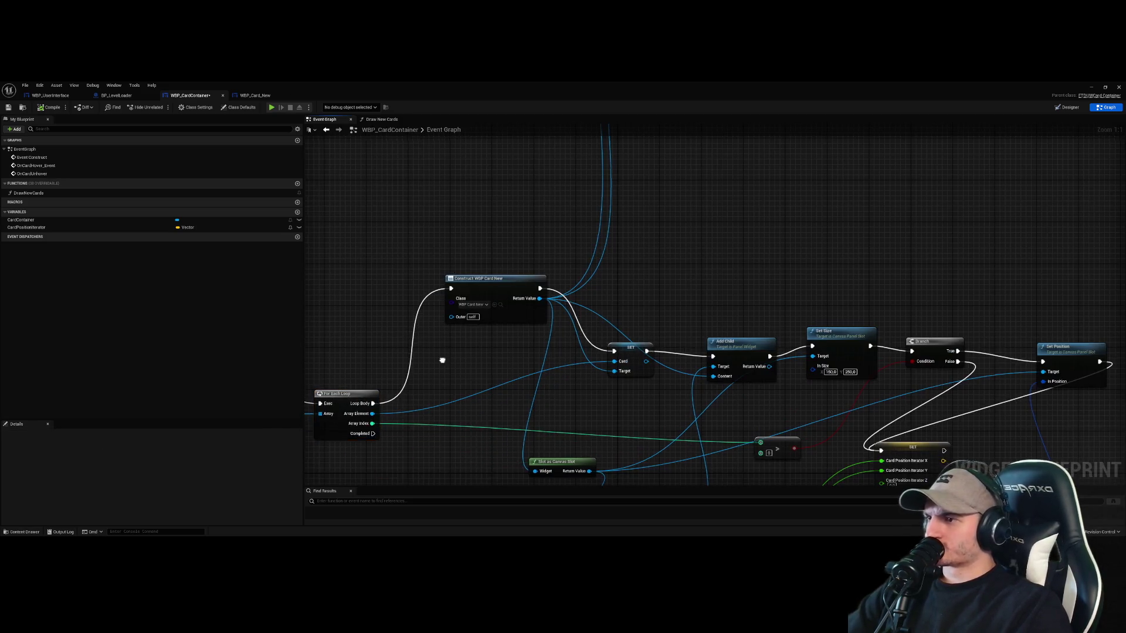
left_click_drag(310, 306, 401, 303)
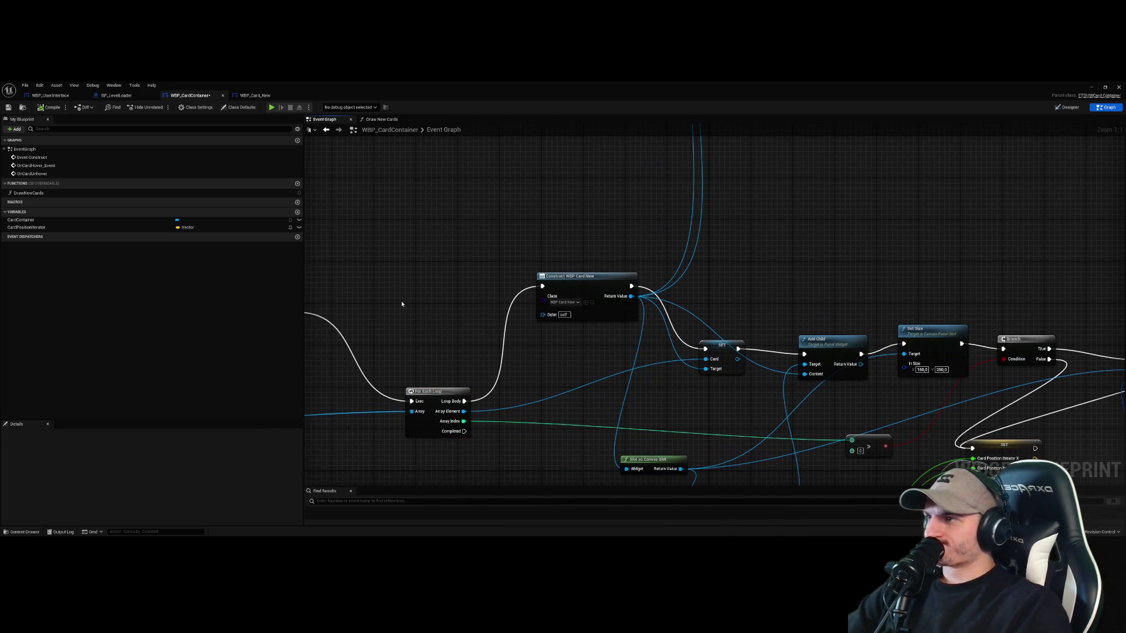
Open WBP_CardImage from the Content Browser and copy its Set Brush from Texture nodes
left_click(268, 97)
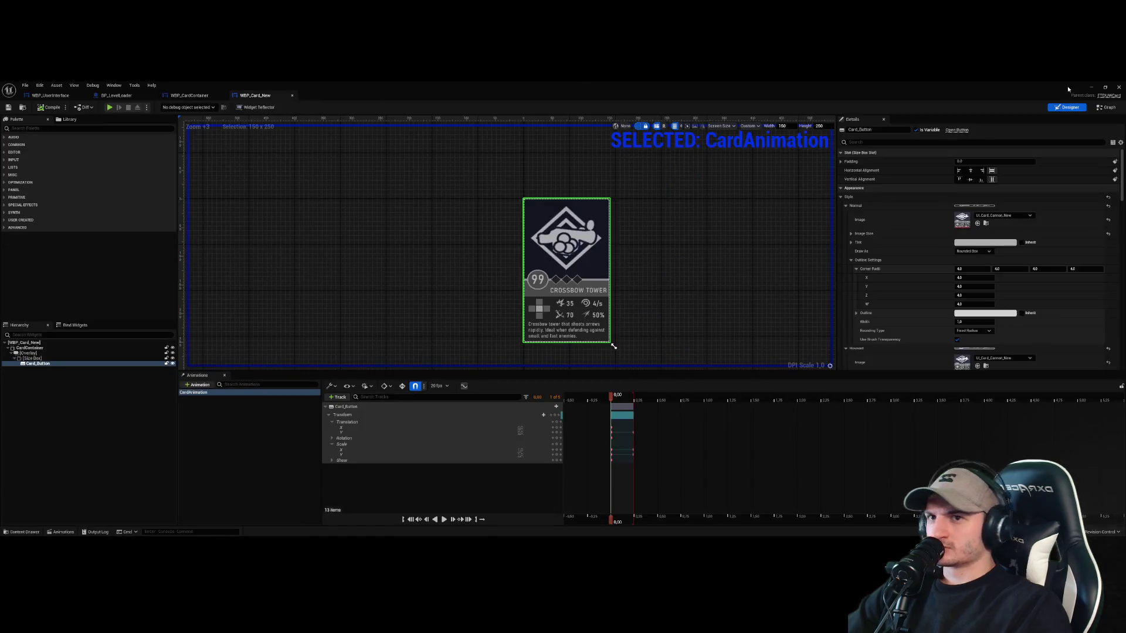
left_click(1073, 106)
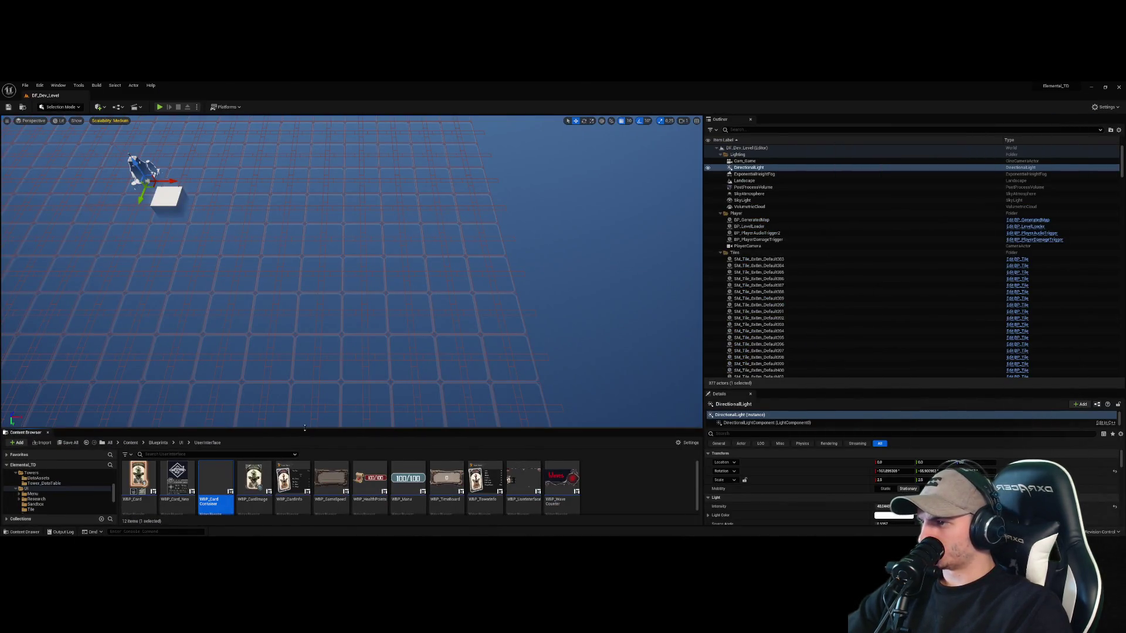
left_click_drag(304, 428, 305, 253)
double_click(251, 297)
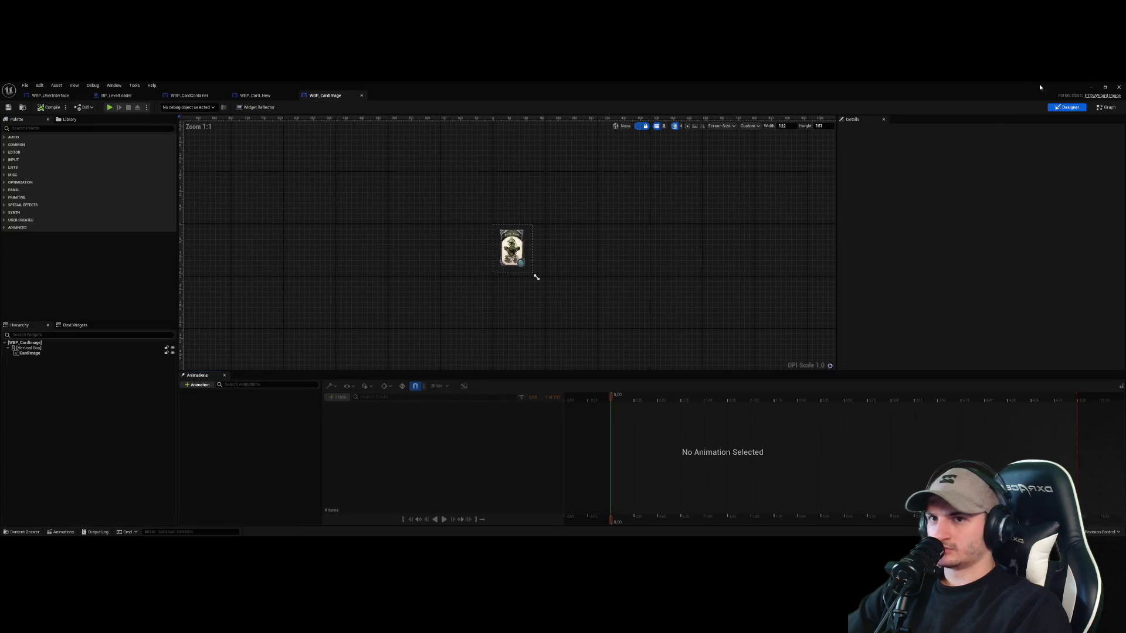
left_click(1104, 108)
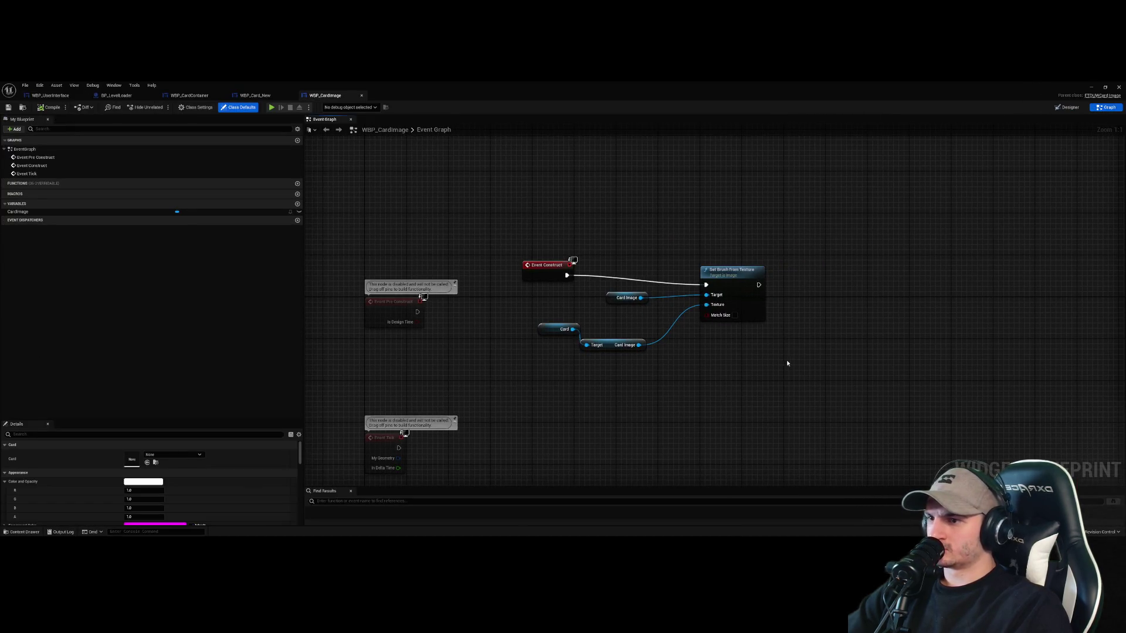
left_click_drag(786, 363, 548, 301)
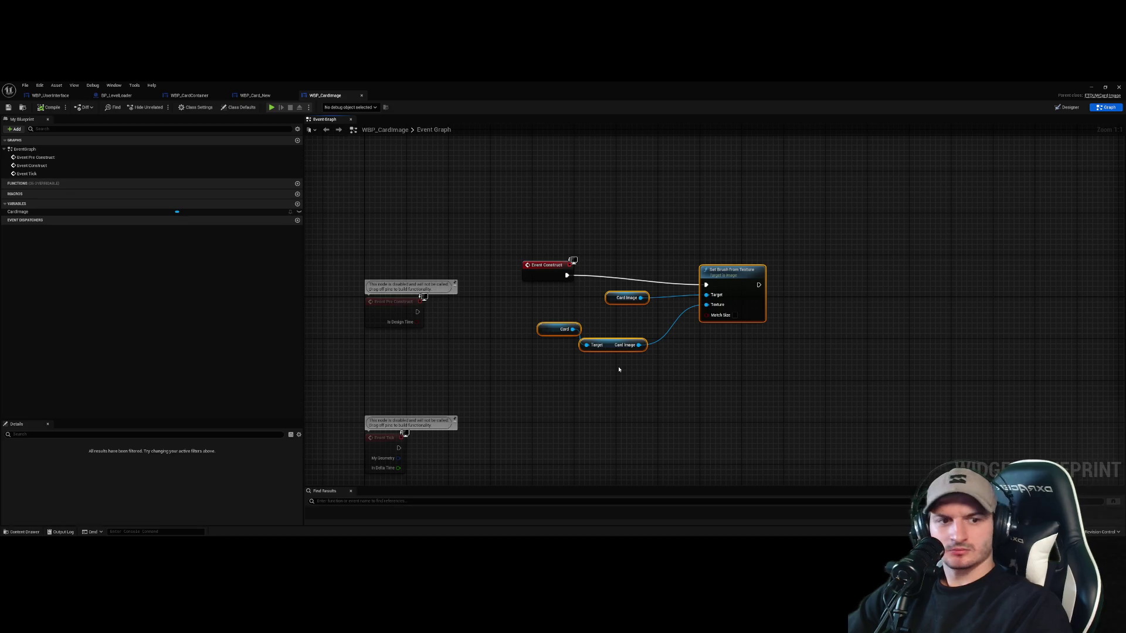
left_click(240, 97)
Paste the Set Brush from Texture nodes into WBP_Card_New and run them from Event Construct
left_click(1106, 107)
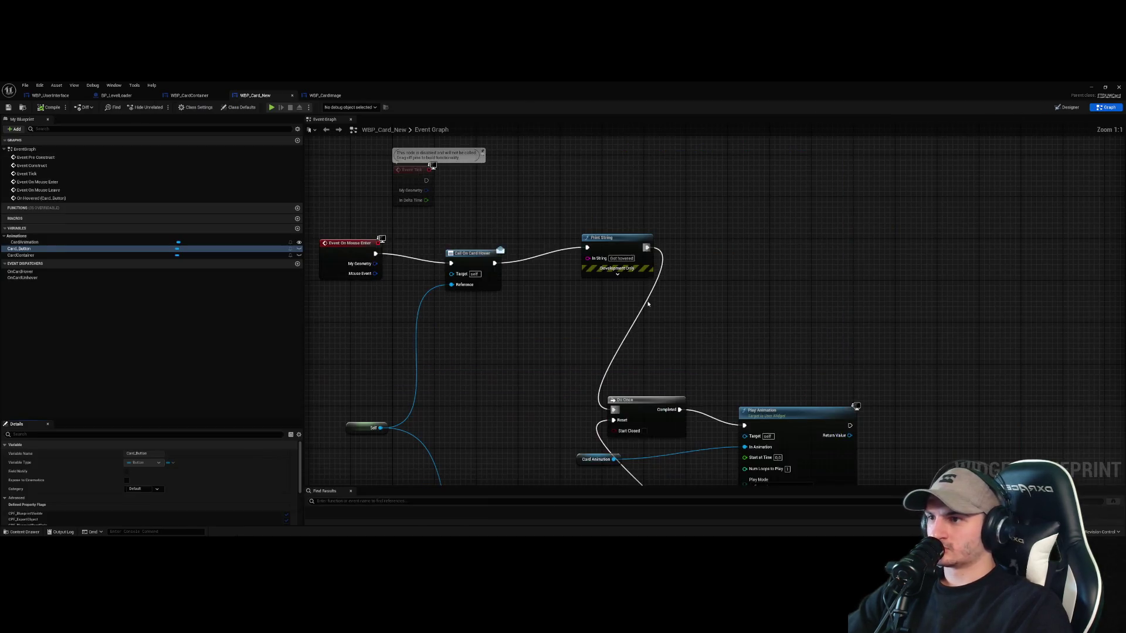
scroll(573, 256, "up", 2)
key("ctrl+v")
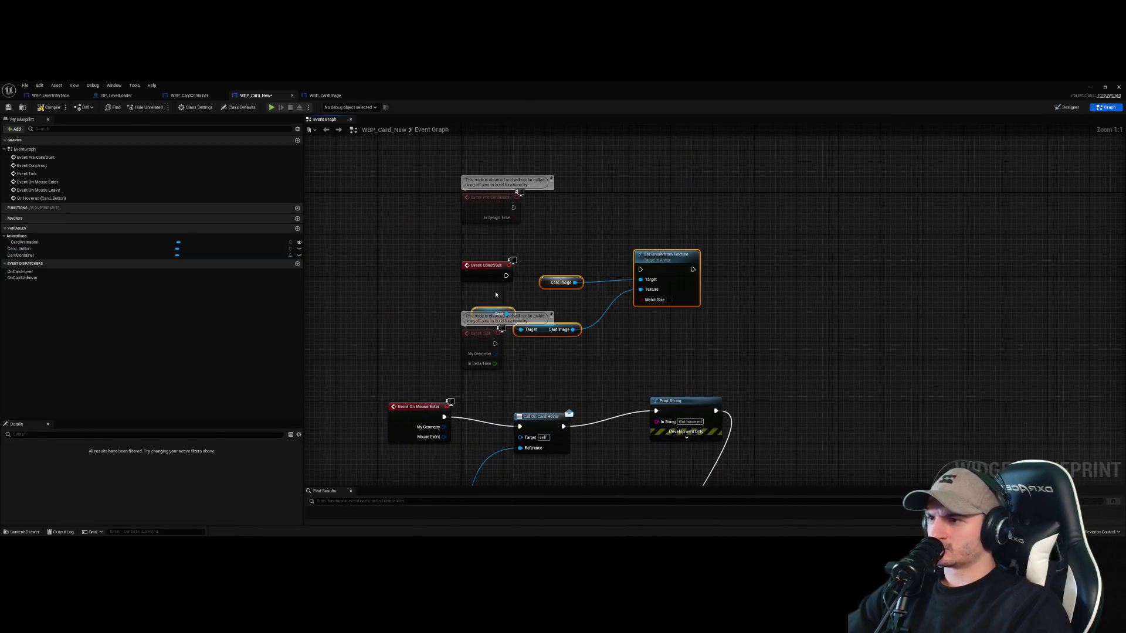
left_click_drag(633, 282, 723, 261)
left_click(586, 240)
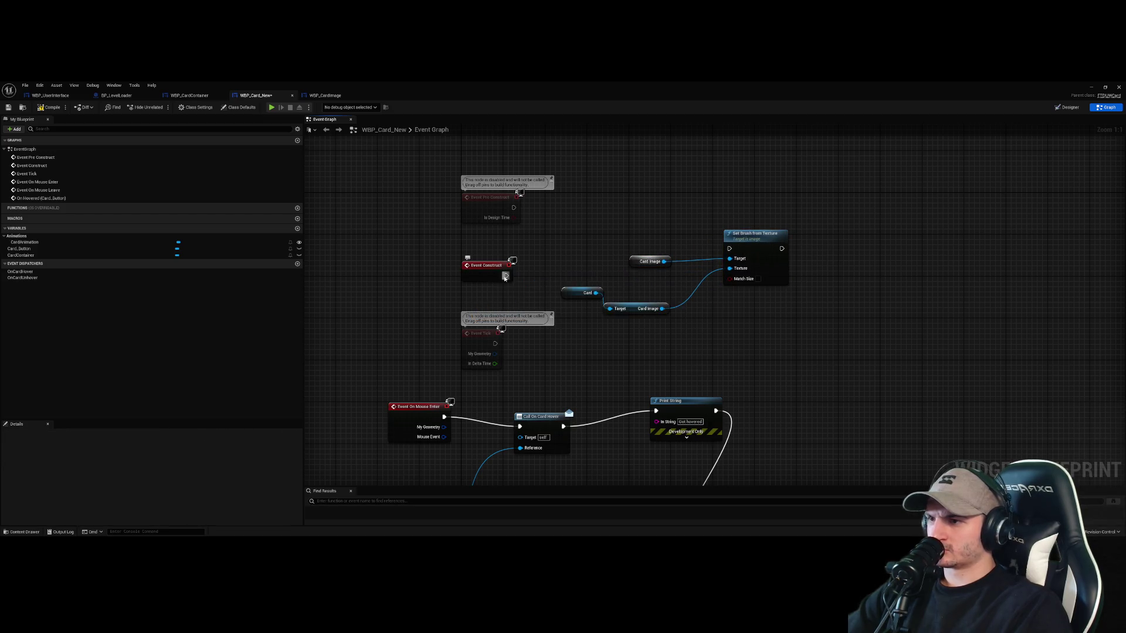
mouse_move(506, 276)
left_mouse_down()
mouse_move(750, 250)
mouse_move(729, 249)
mouse_move(751, 234)
left_mouse_up()
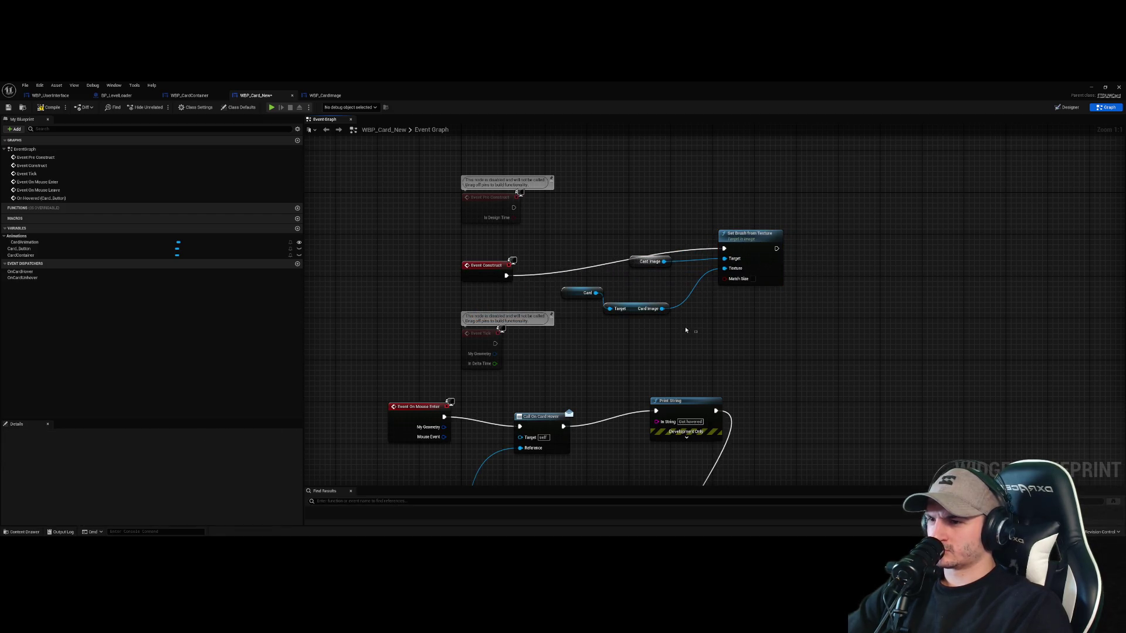
Rearrange the Card and Card Image getters, then compile, which flags Card Image as an error
mouse_move(686, 326)
left_mouse_down()
mouse_move(587, 289)
mouse_move(598, 320)
left_mouse_up()
left_click(714, 321)
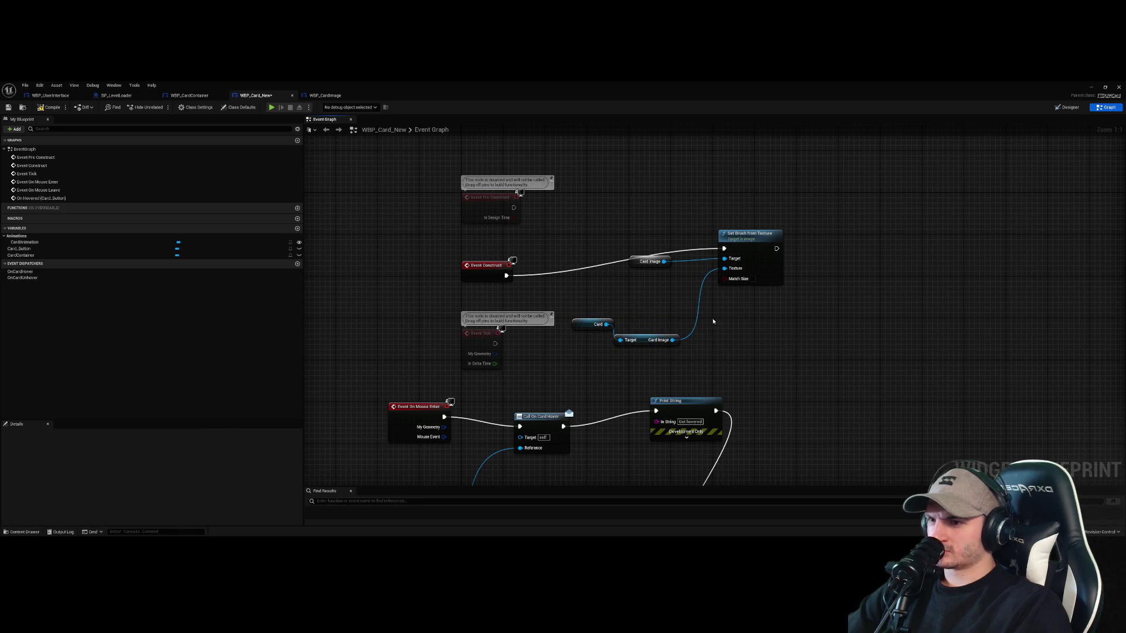
left_click_drag(650, 261, 592, 282)
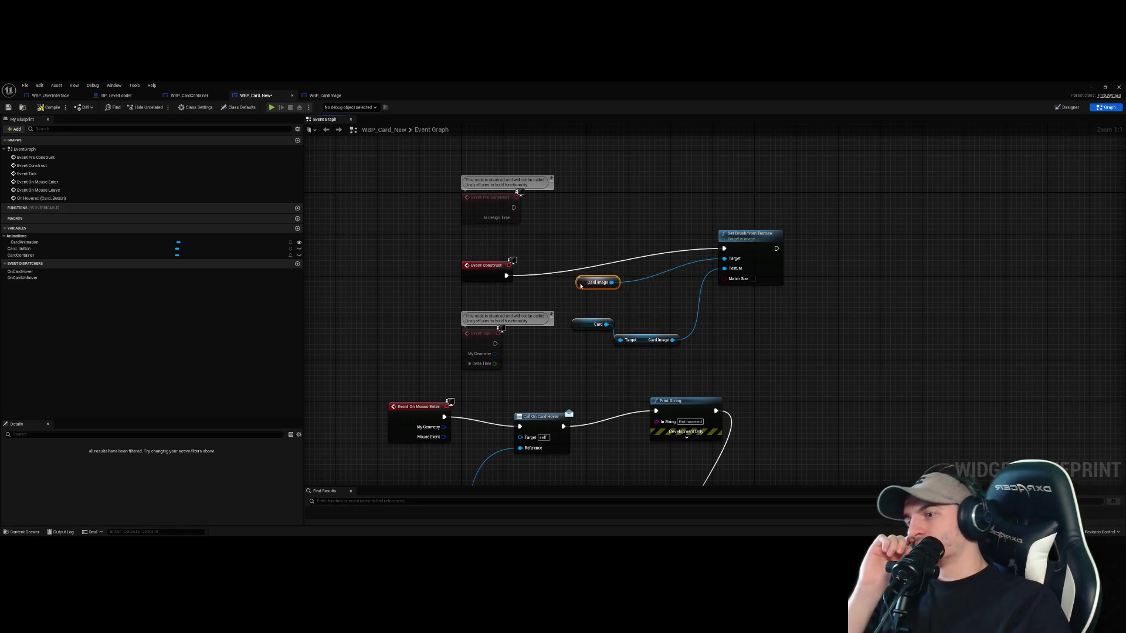
left_click(651, 340)
left_click(741, 351)
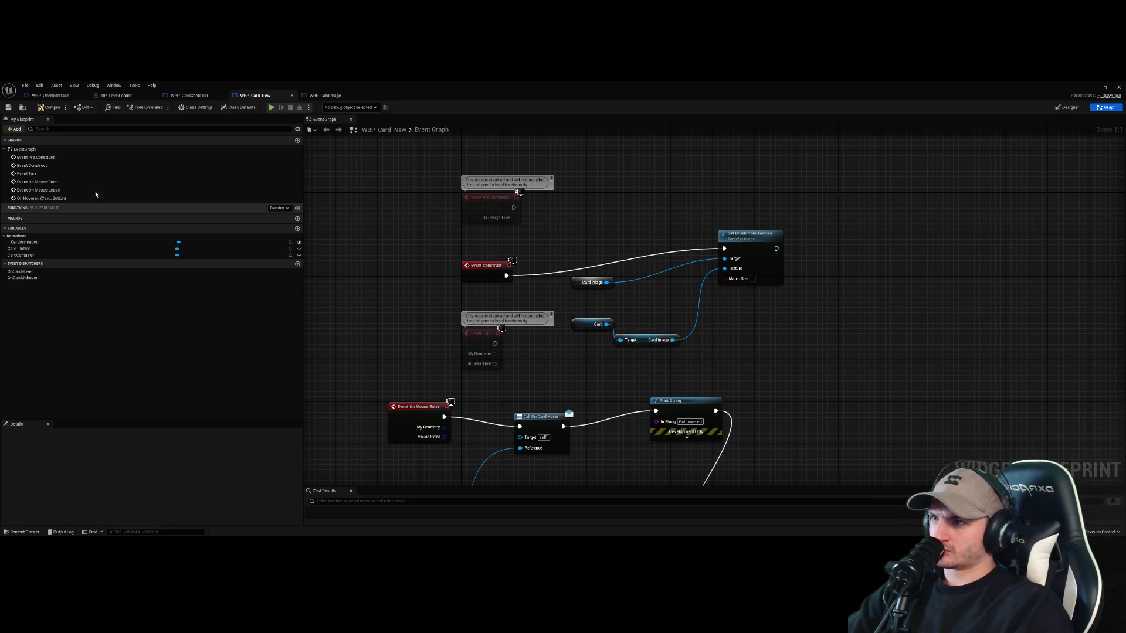
left_click(48, 107)
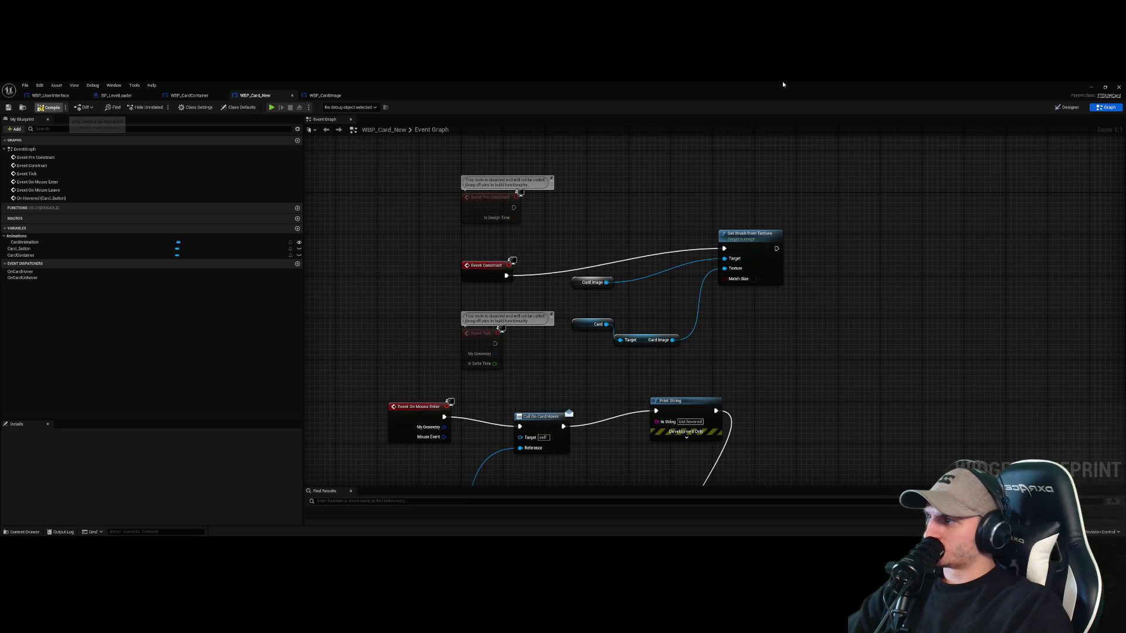
Drag a Card_Button getter into the graph and search its actions for 'image' and 'text'
left_click(596, 286)
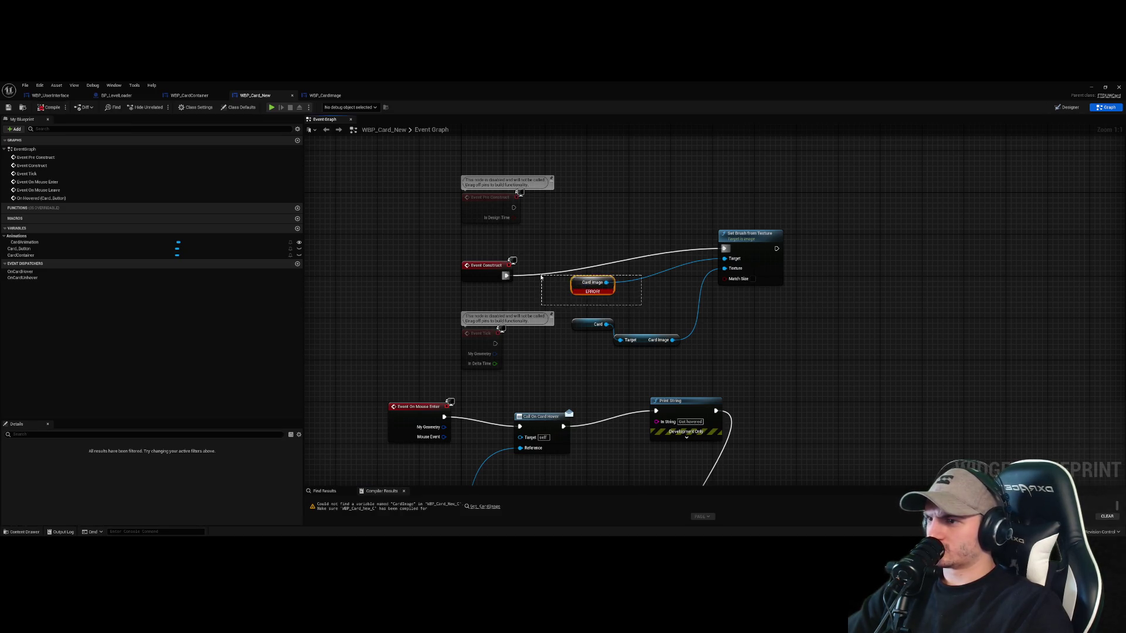
left_click_drag(541, 278, 542, 278)
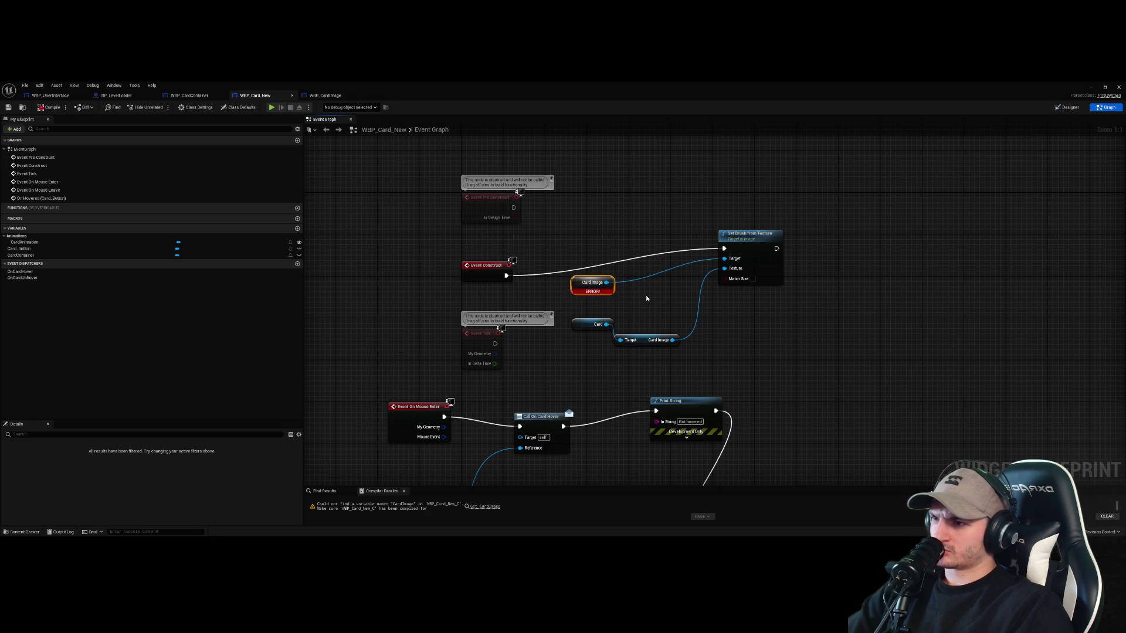
left_click_drag(35, 256, 81, 258)
left_click(81, 251)
left_click_drag(499, 299, 548, 299)
type("image")
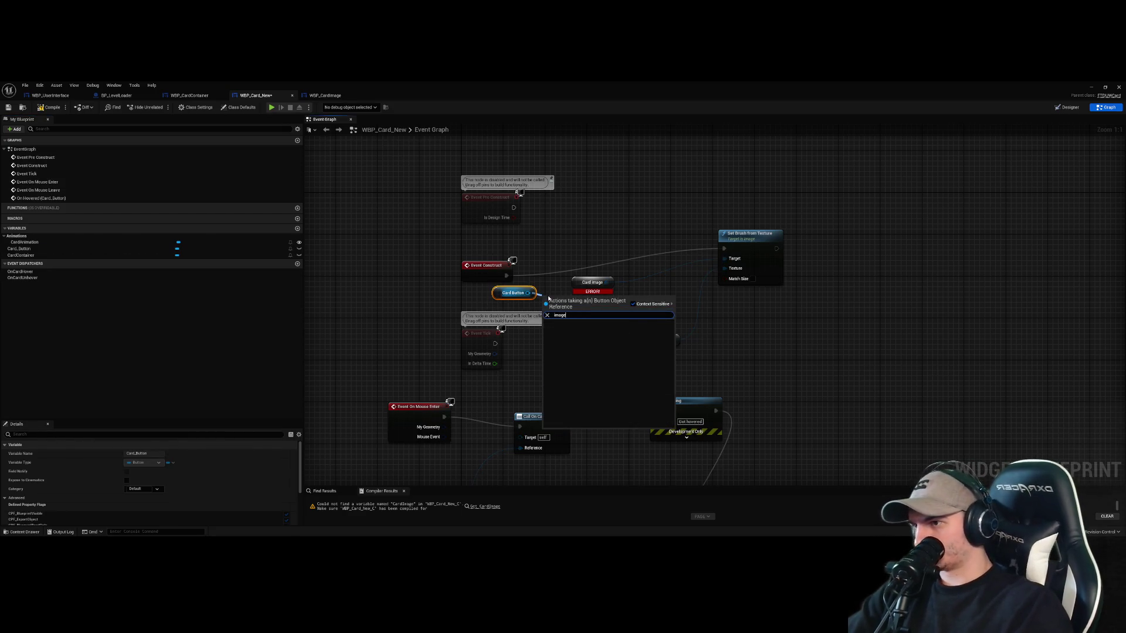
key("BackSpace")
key("BackSpace")
key("BackSpace")
type("text")
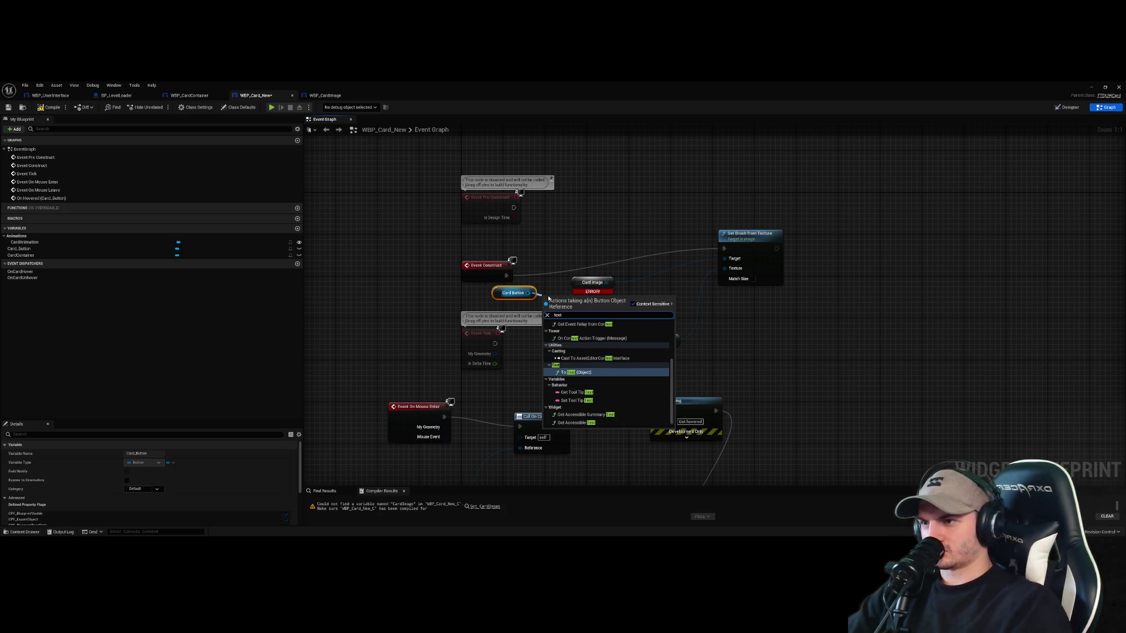
left_click(549, 294)
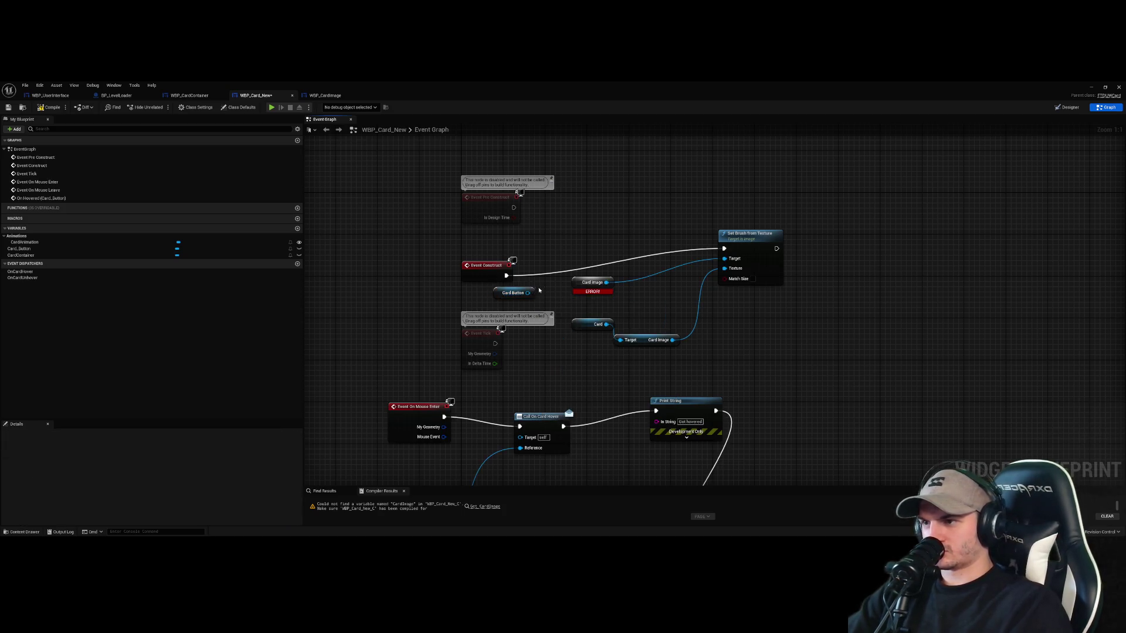
Place the Card Button getter above Event Construct and check the button in the Designer
mouse_move(513, 293)
left_mouse_down()
mouse_move(612, 205)
mouse_move(744, 206)
left_mouse_up()
key("Escape")
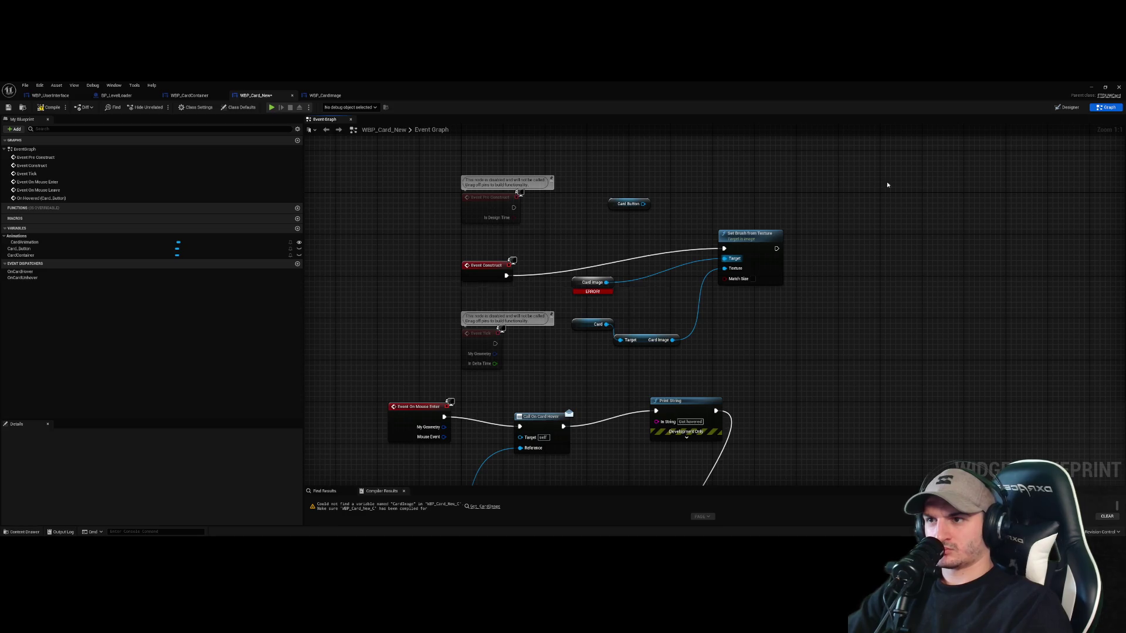
left_click(1068, 108)
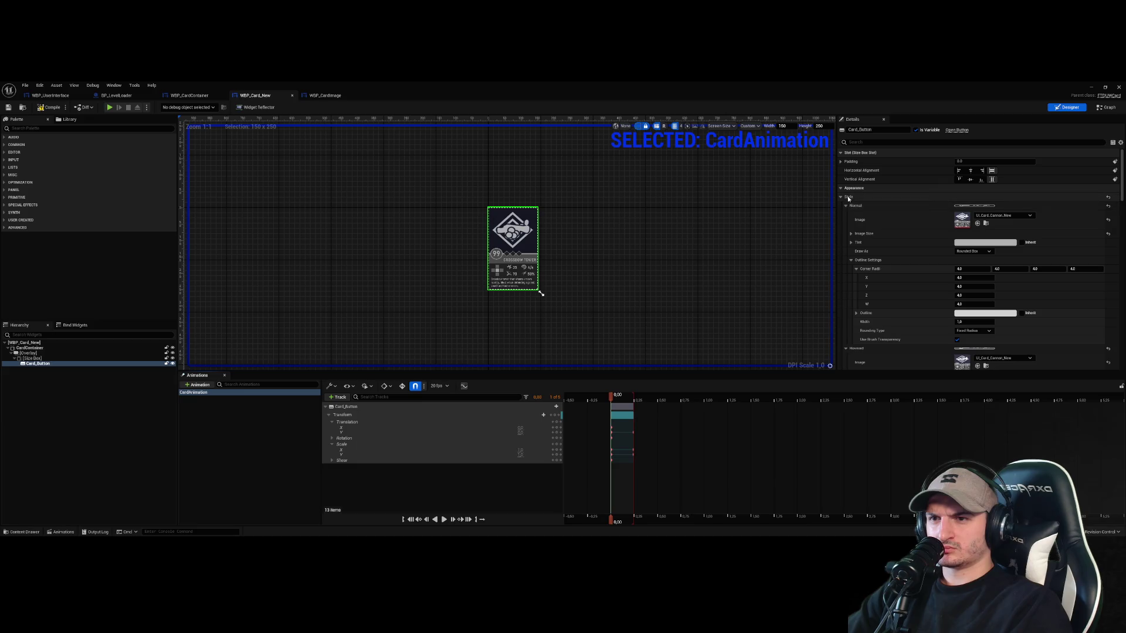
left_click(1106, 108)
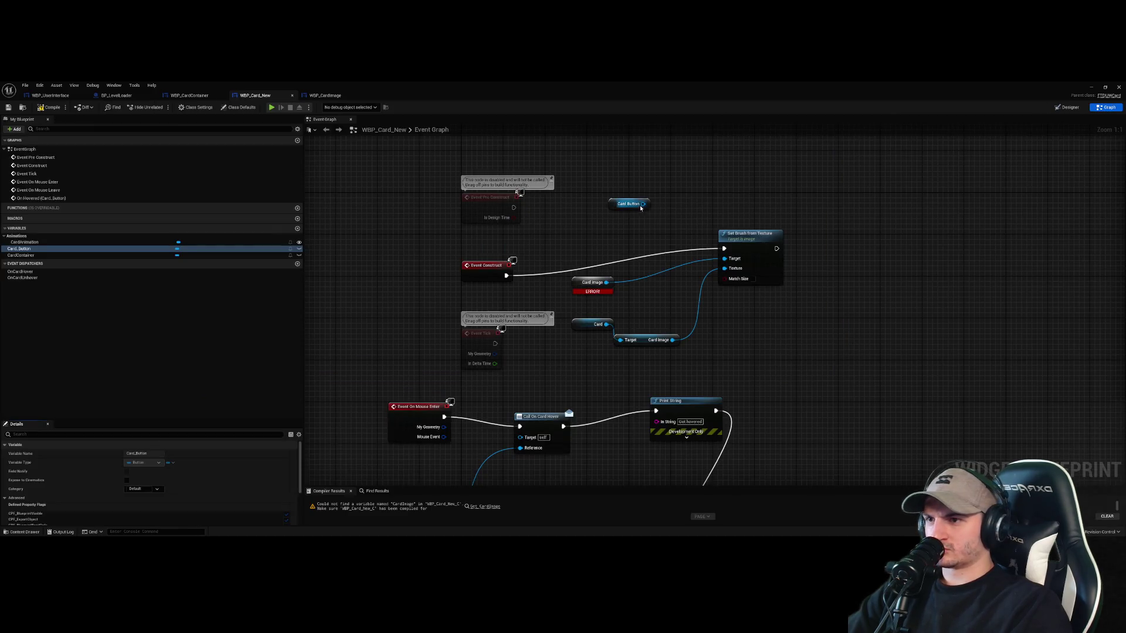
Add a Set Style node driven by the Card Button getter
mouse_move(643, 204)
left_mouse_down()
mouse_move(740, 202)
mouse_move(759, 182)
mouse_move(794, 193)
left_mouse_up()
type("set style")
key("Return")
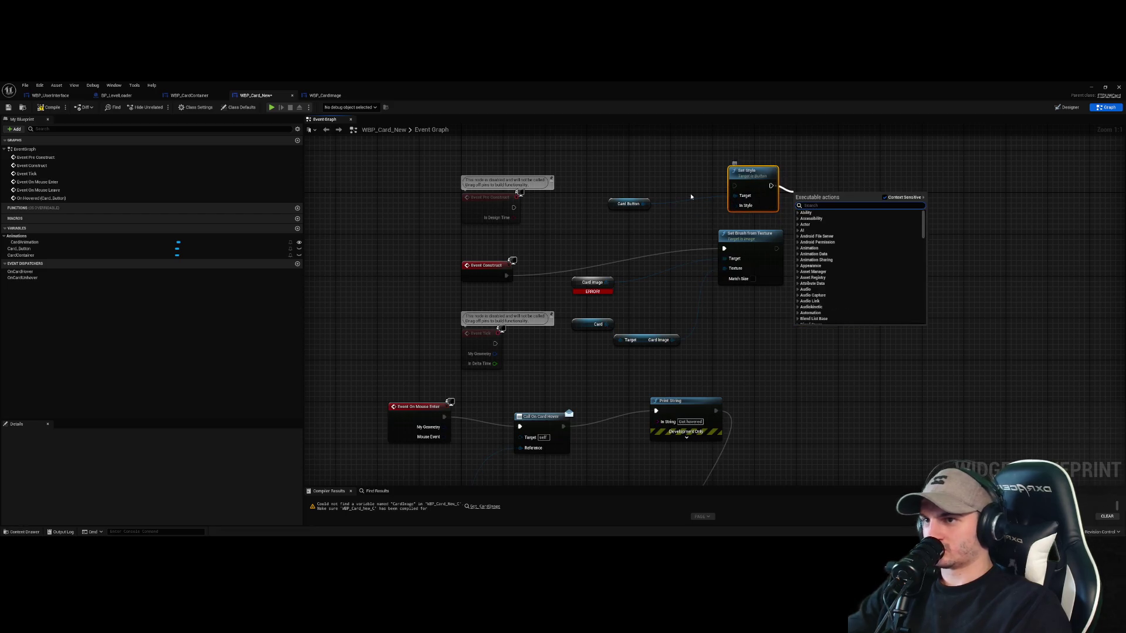
left_click(675, 200)
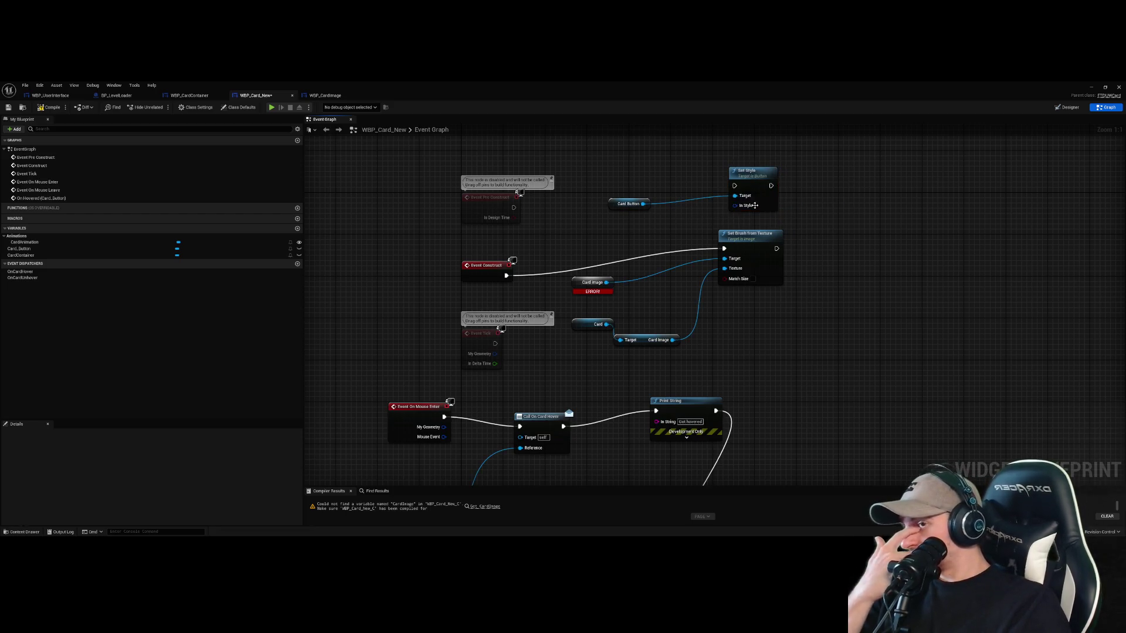
Add a Break ButtonStyle node and expand all its pins
right_click(856, 221)
type("style break")
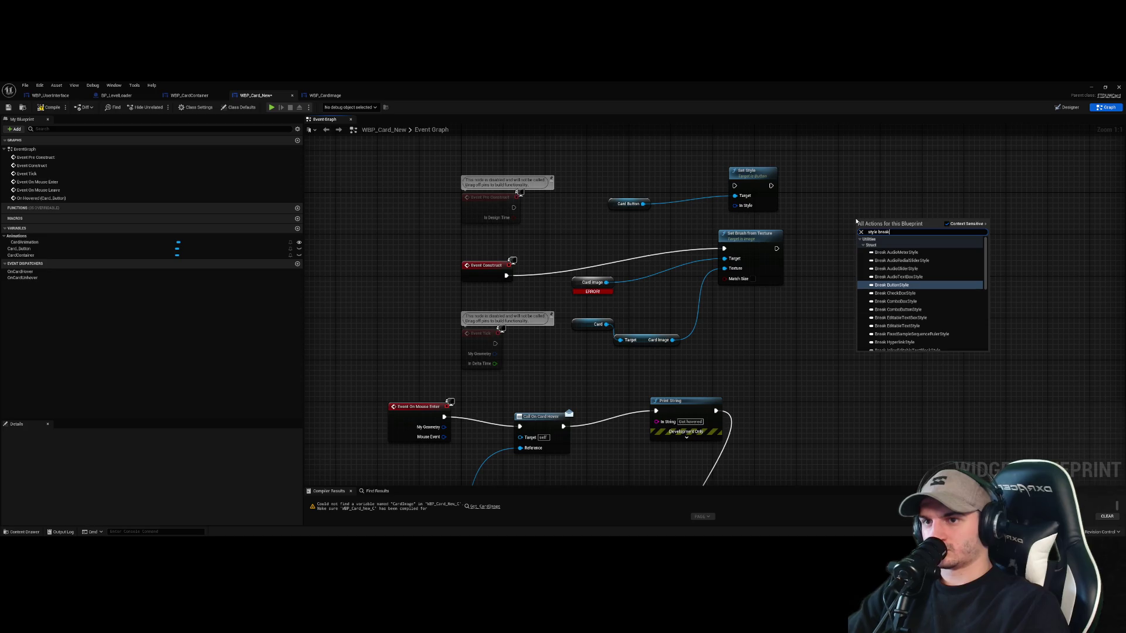
key("Return")
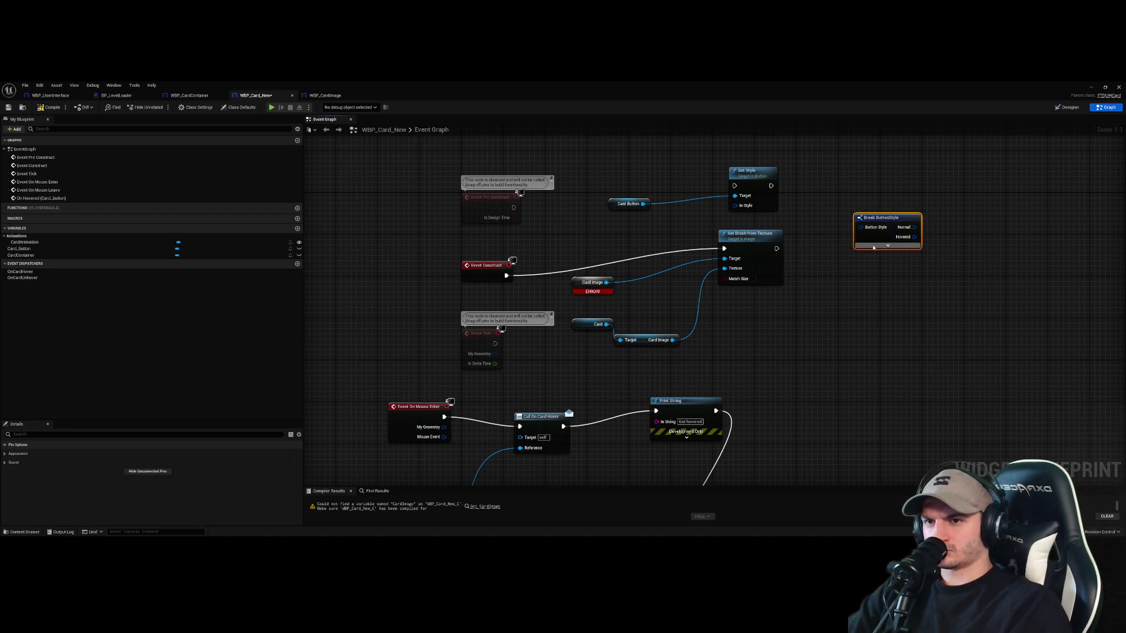
left_click(888, 245)
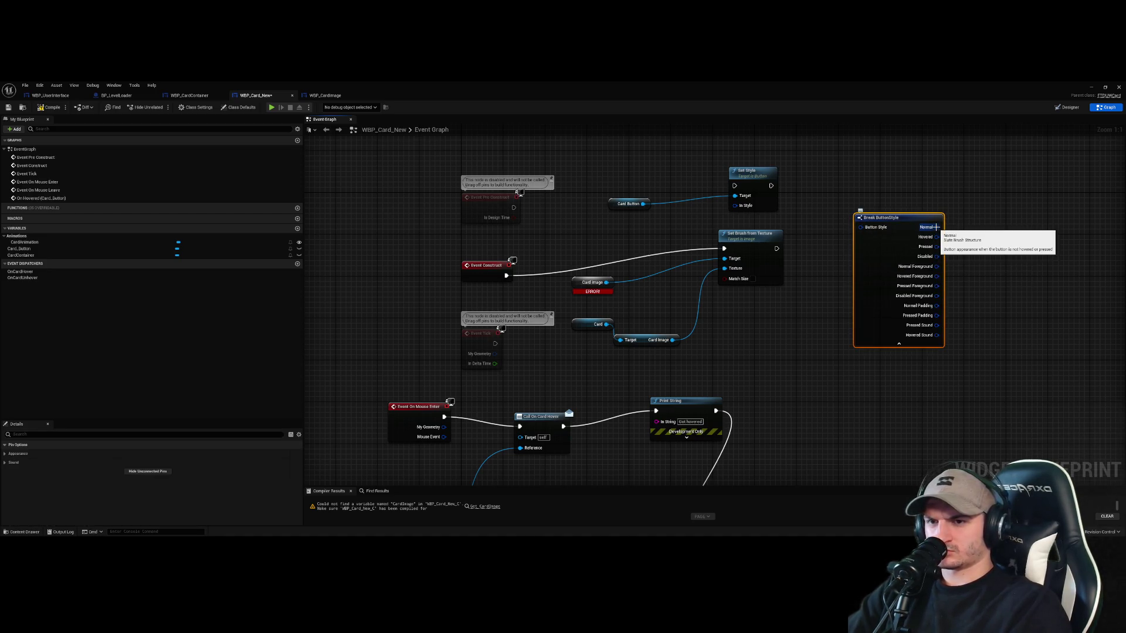
Wire a Break SlateBrush node from Break ButtonStyle's Normal brush and expand it
left_click_drag(936, 227, 971, 232)
type("break")
key("Return")
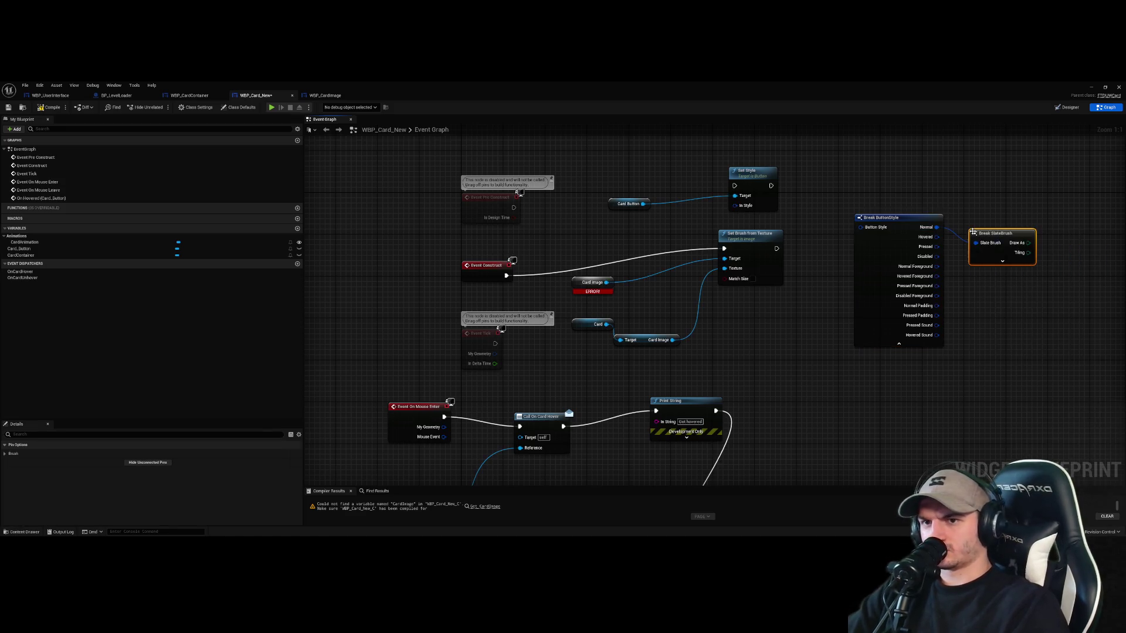
left_click(1002, 261)
left_click(1037, 366)
Try a Set Image node from the brush's Image output, cancel it, and nudge Break SlateBrush up
left_click_drag(1037, 366, 918, 405)
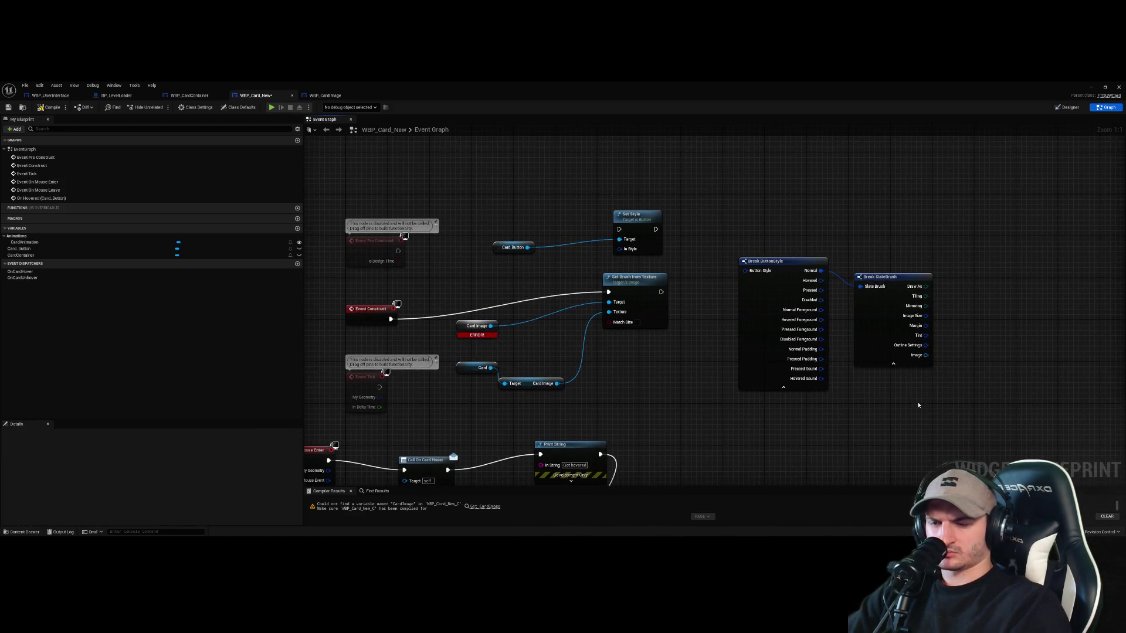
left_click_drag(926, 356, 974, 353)
type("set")
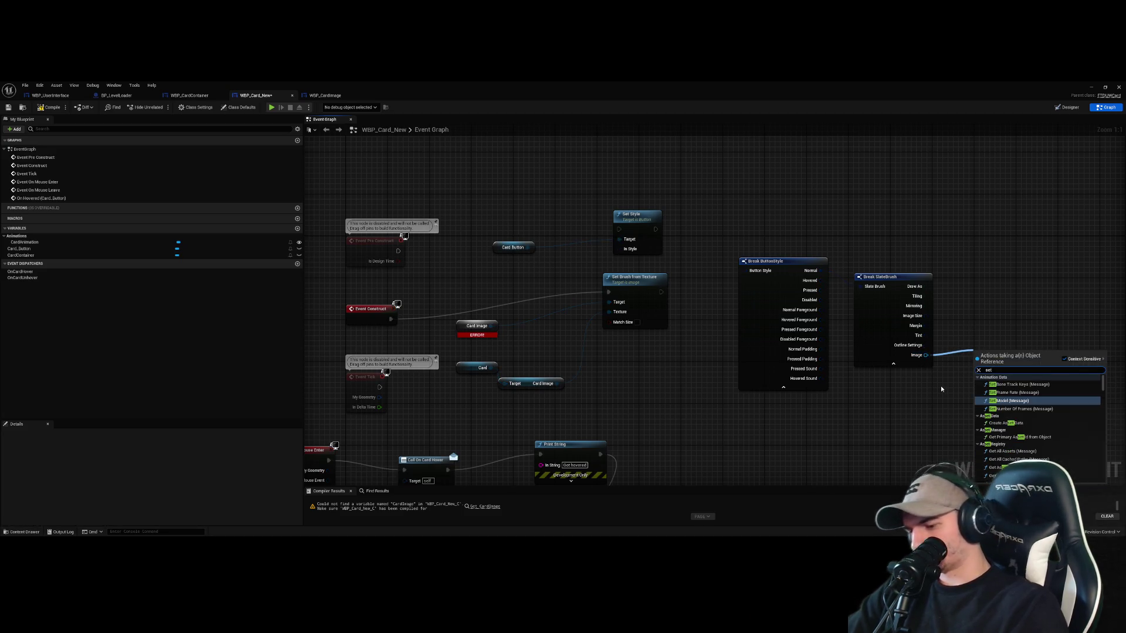
type(" imag")
key("Escape")
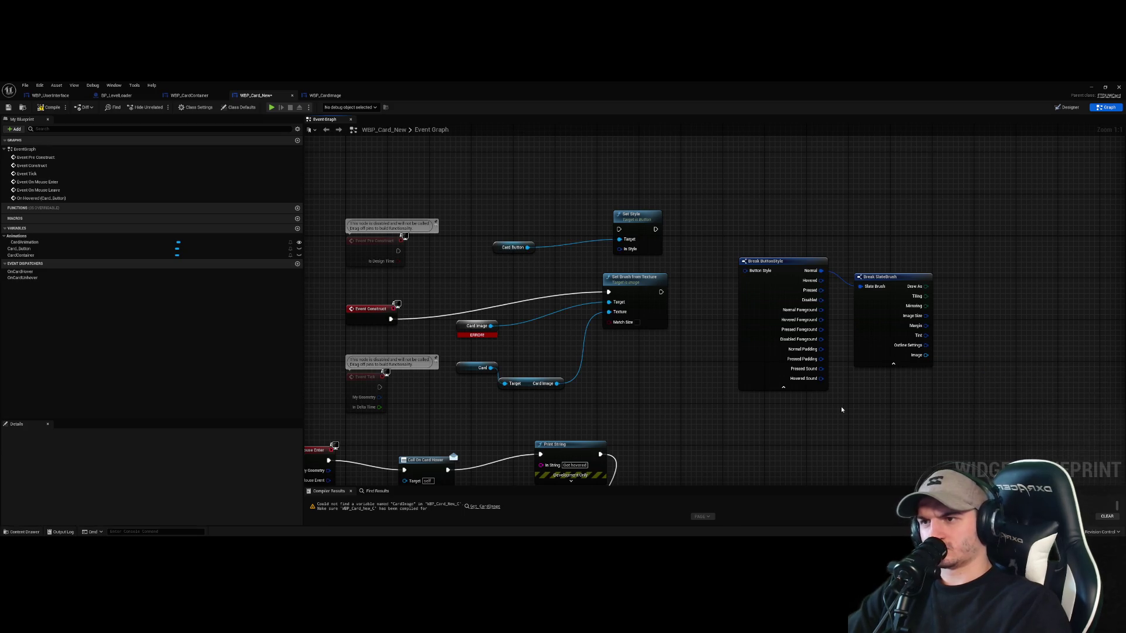
left_click_drag(883, 291, 884, 269)
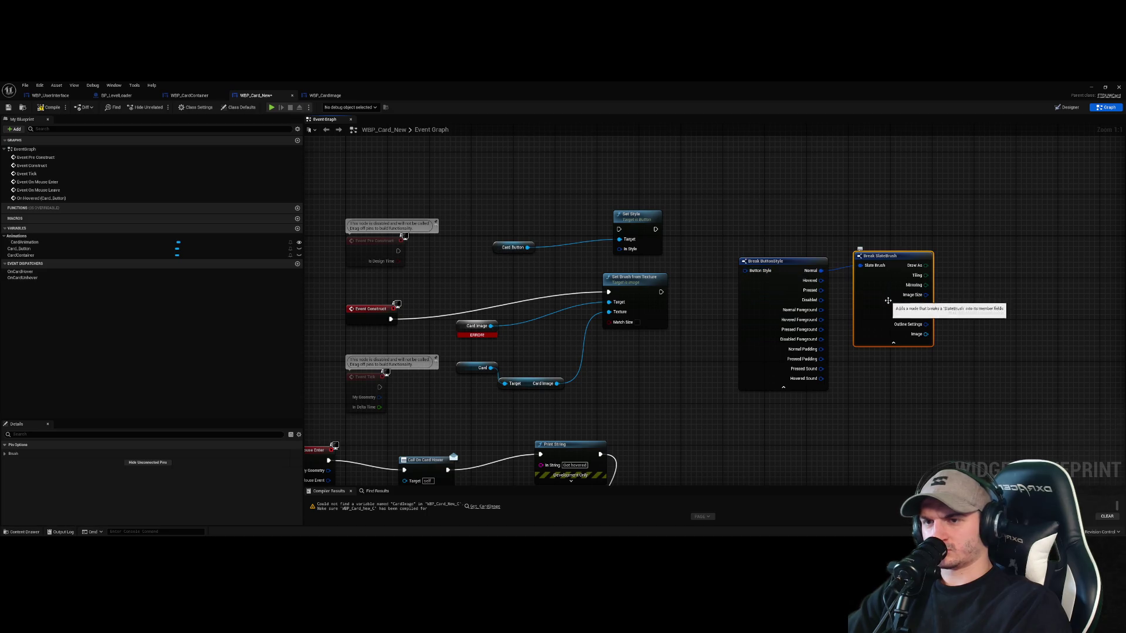
Add a Make SlateBrush node via the 'make slate' search and expand its pins
left_click(665, 394)
right_click(649, 383)
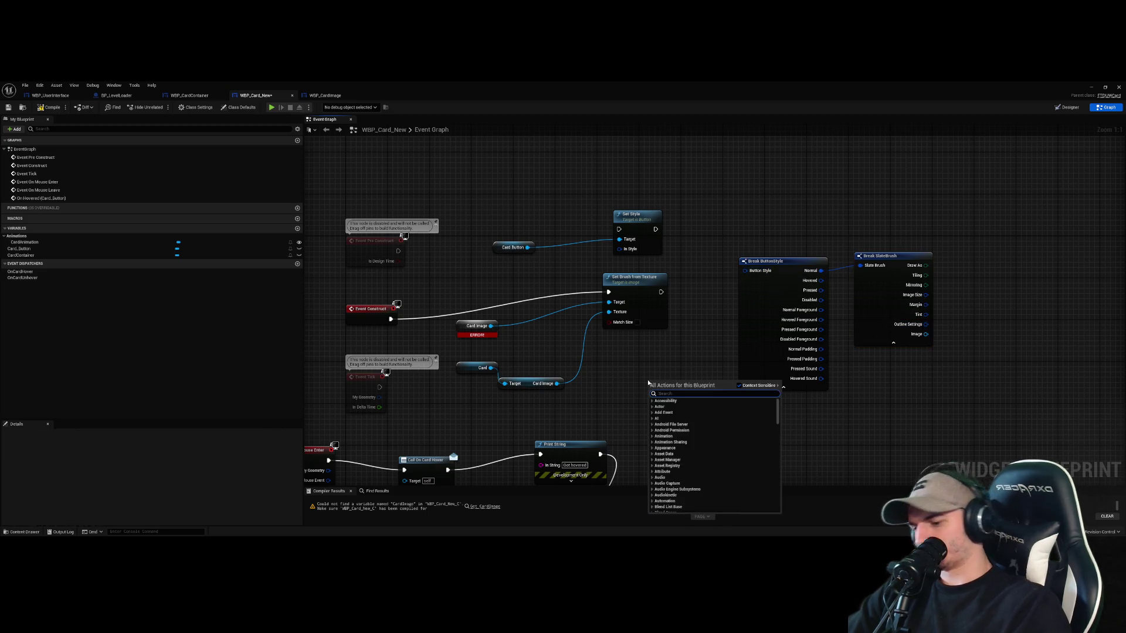
type("slate bru")
key("BackSpace")
key("BackSpace")
key("BackSpace")
type("creath")
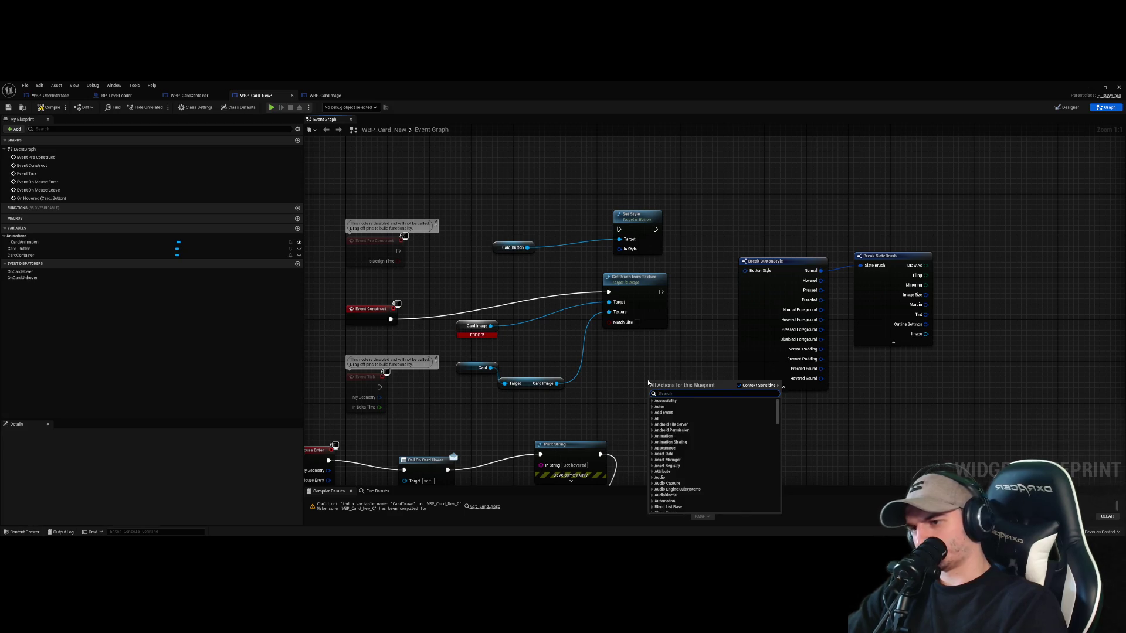
key("BackSpace")
key("BackSpace")
key("BackSpace")
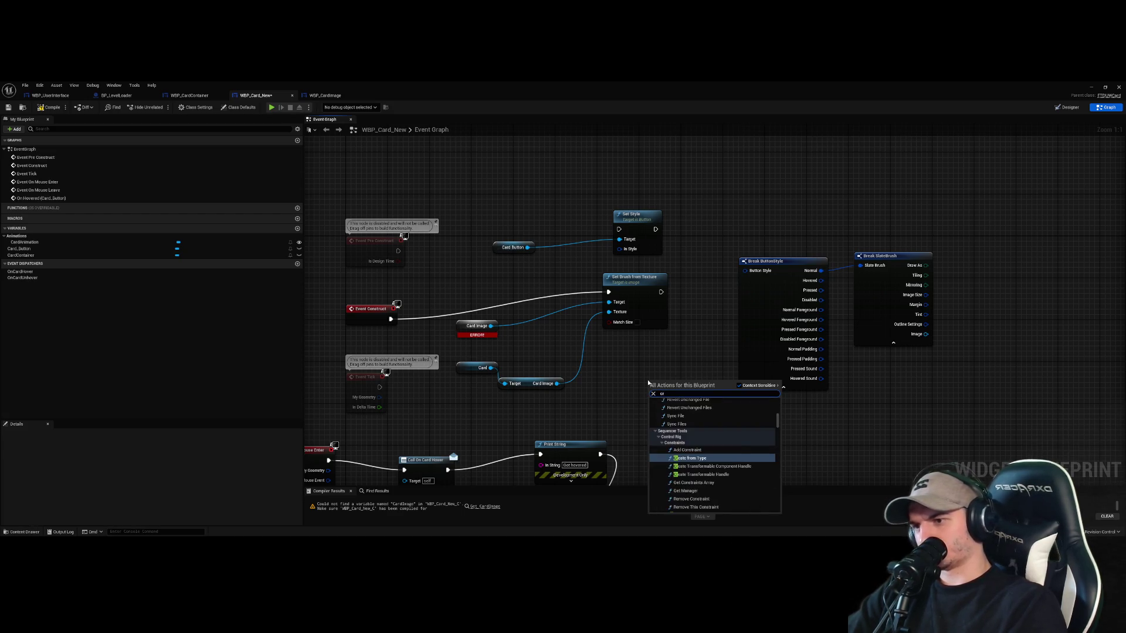
type("a")
key("BackSpace")
key("BackSpace")
key("BackSpace")
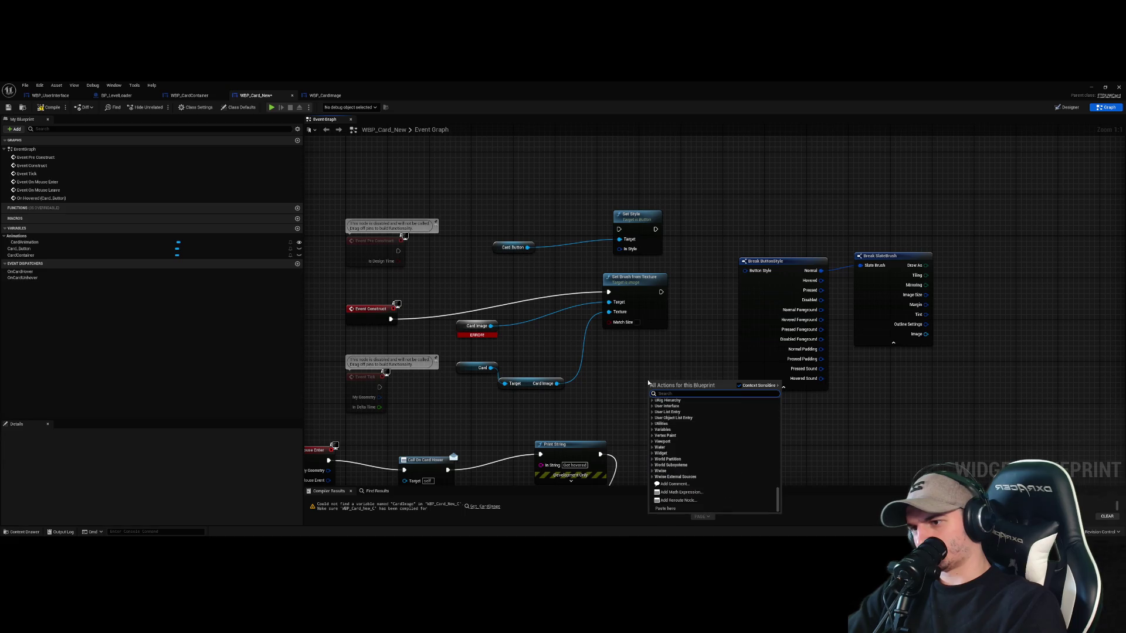
type("make slate")
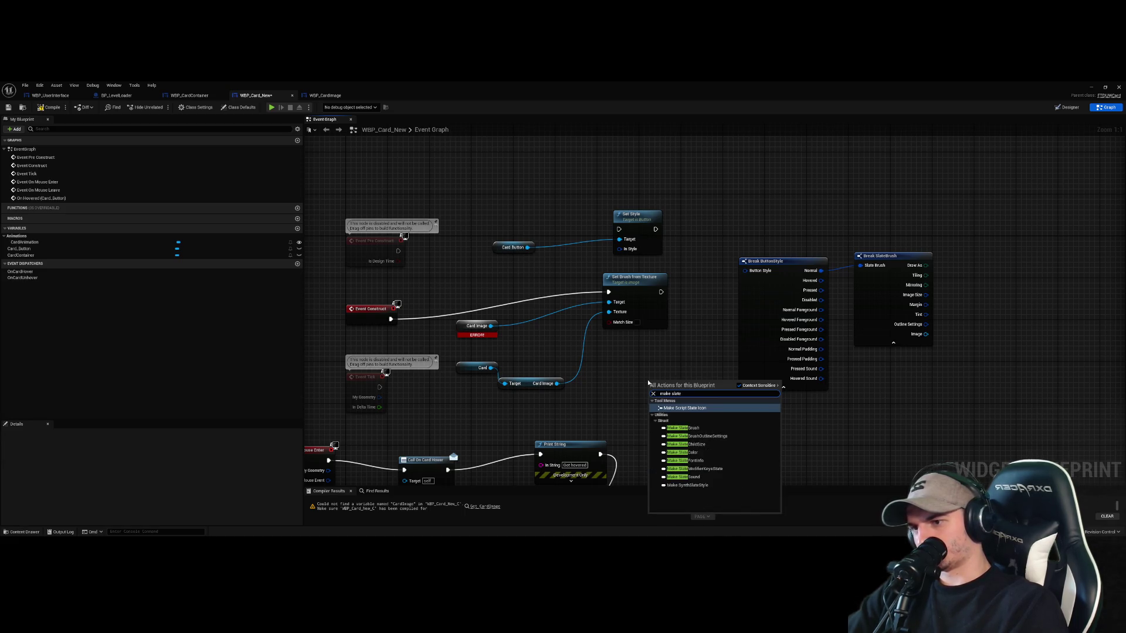
left_click(683, 428)
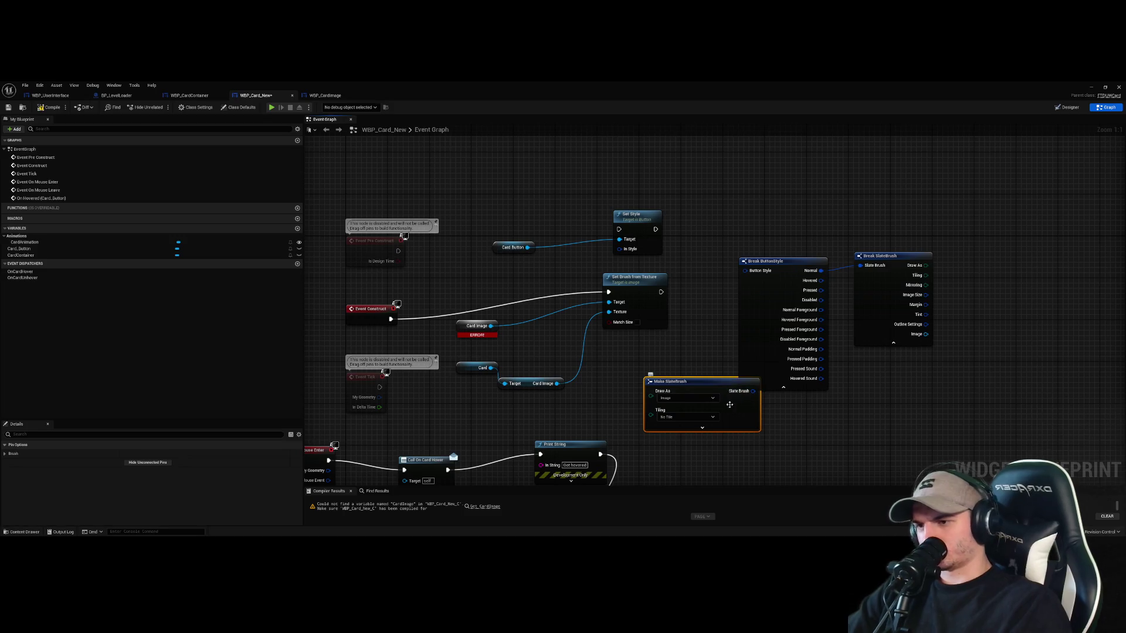
left_click(702, 428)
Rearrange Make SlateBrush, Break ButtonStyle and Break SlateBrush side by side
mouse_move(701, 428)
left_mouse_down()
mouse_move(722, 298)
mouse_move(711, 233)
mouse_move(738, 332)
left_mouse_up()
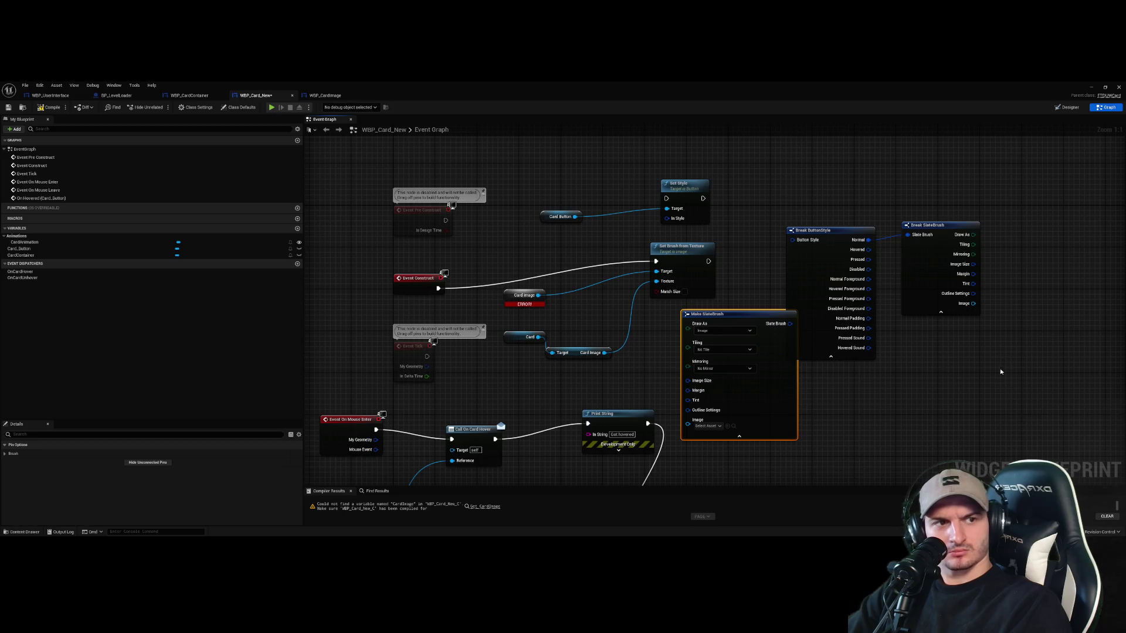
left_click_drag(1000, 371, 780, 217)
mouse_move(839, 328)
left_mouse_down()
mouse_move(923, 307)
mouse_move(873, 219)
left_mouse_up()
left_click(907, 359)
left_click_drag(833, 292, 790, 277)
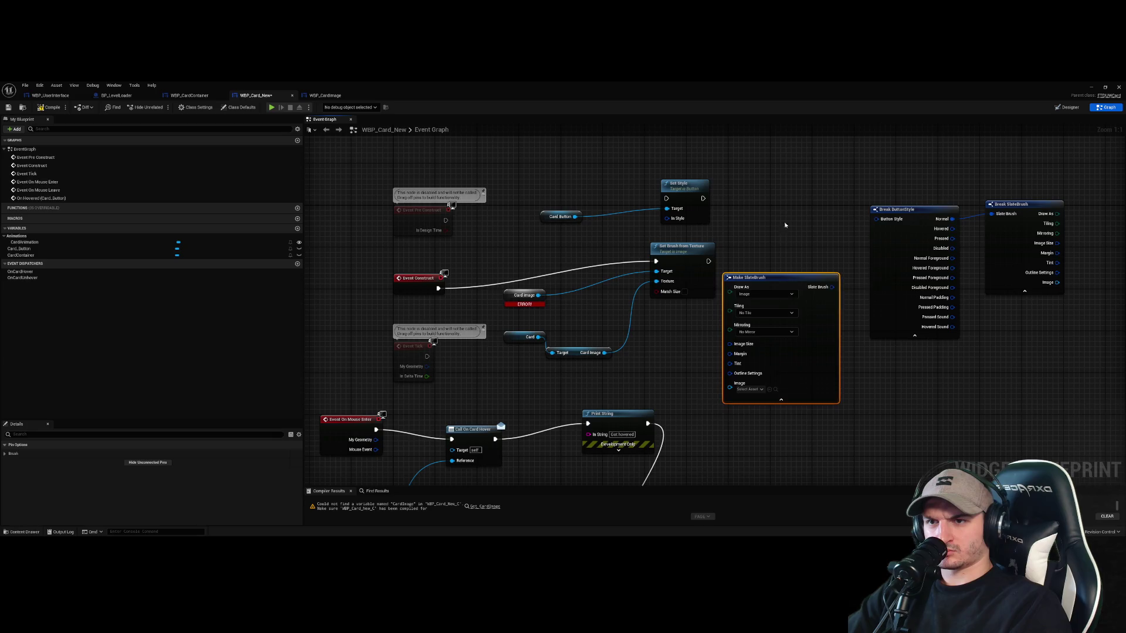
right_click(802, 156)
Add Make ButtonStyle with Make SlateBrush feeding Normal, and delete both Break nodes
type("make button")
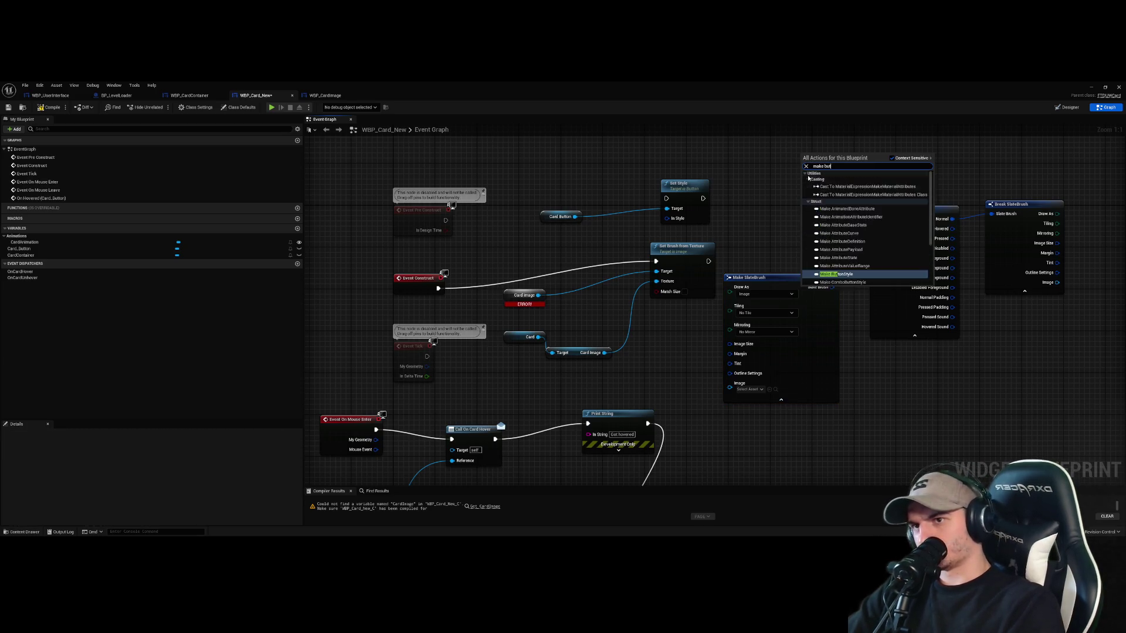
left_click(827, 175)
mouse_move(830, 287)
left_mouse_down()
mouse_move(842, 240)
mouse_move(809, 170)
left_mouse_up()
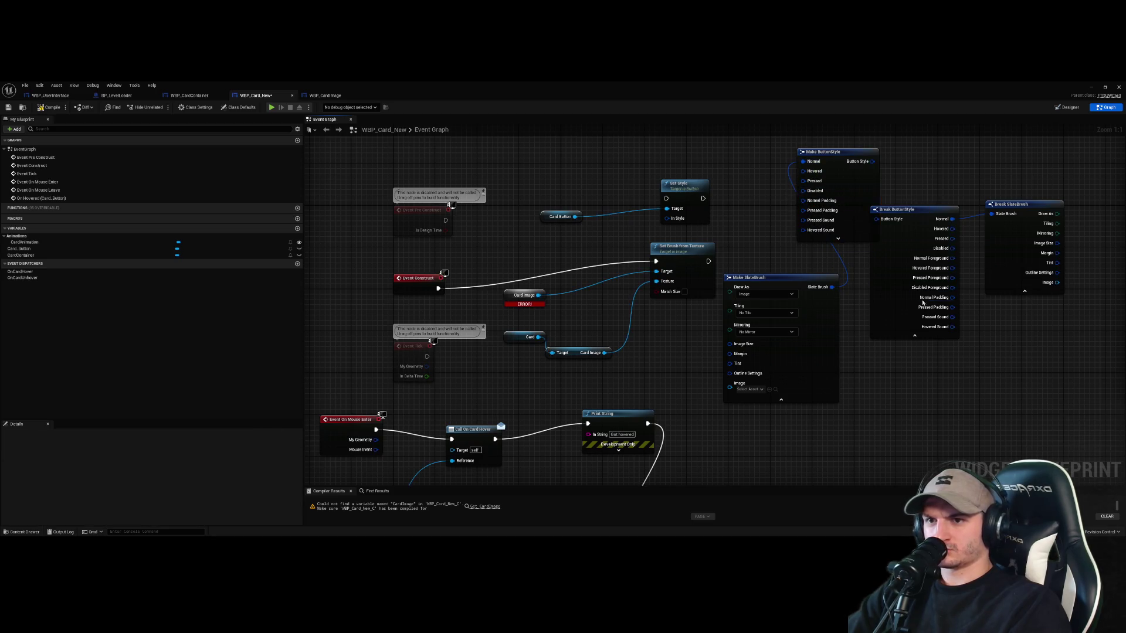
left_click(922, 250)
left_click_drag(1025, 327, 880, 213)
key("Delete")
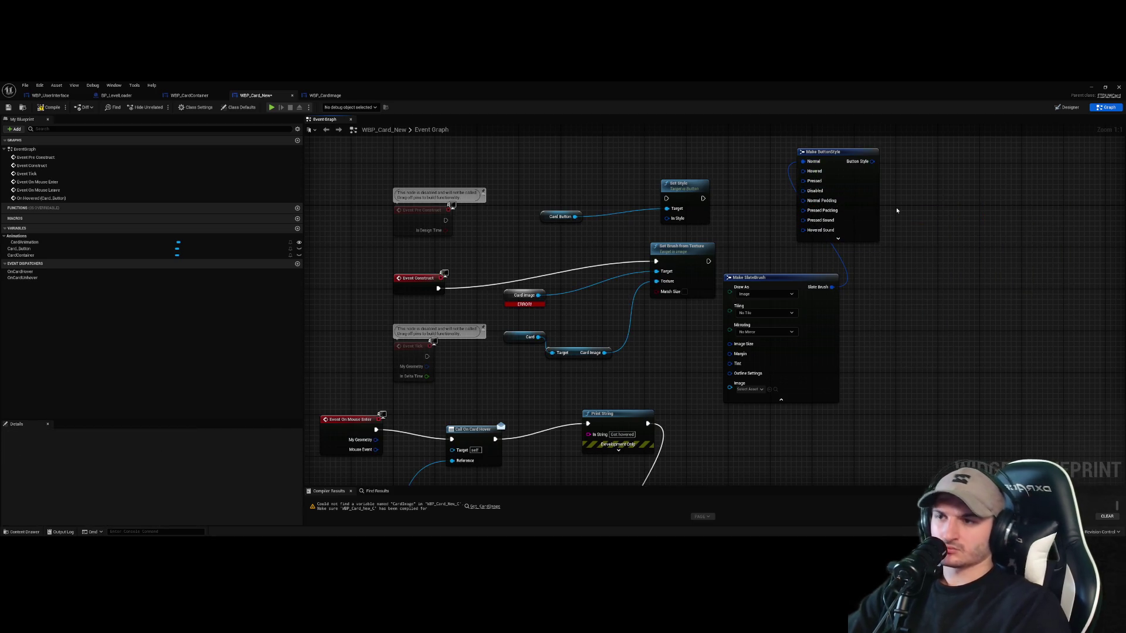
Wire Button Style into Set Style, run it from Event Construct, and feed Card Image into the brush
left_click_drag(716, 213, 967, 198)
mouse_move(586, 242)
left_mouse_down()
mouse_move(779, 173)
mouse_move(943, 285)
left_mouse_up()
left_click_drag(971, 207, 992, 202)
mouse_move(898, 187)
left_mouse_down()
mouse_move(895, 204)
mouse_move(965, 223)
left_mouse_up()
left_click(1005, 270)
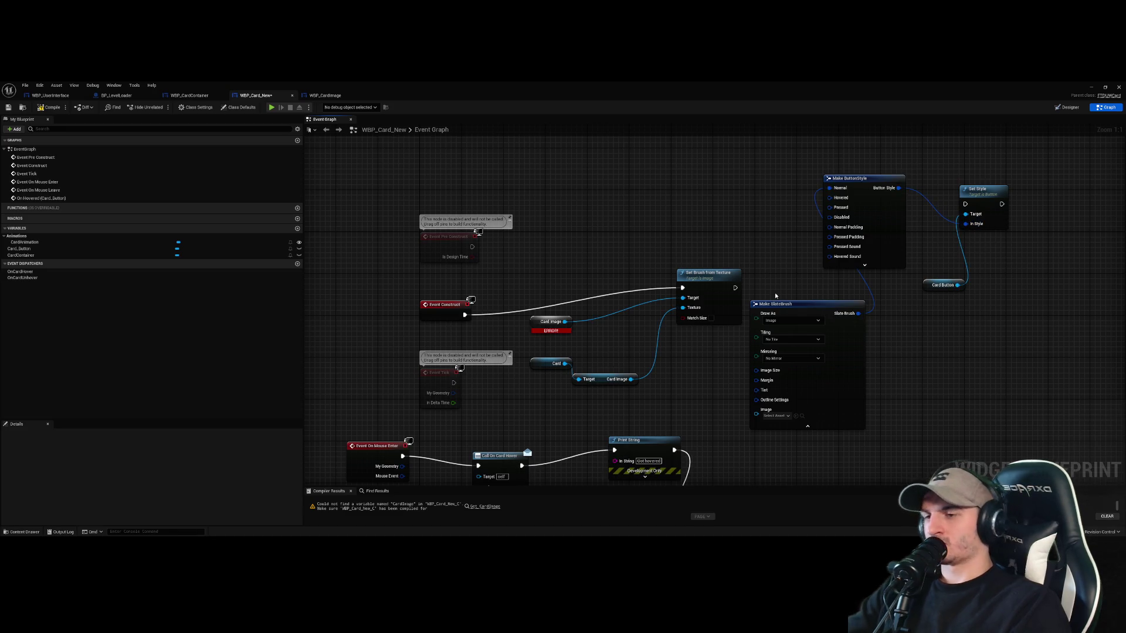
left_click_drag(464, 315, 982, 211)
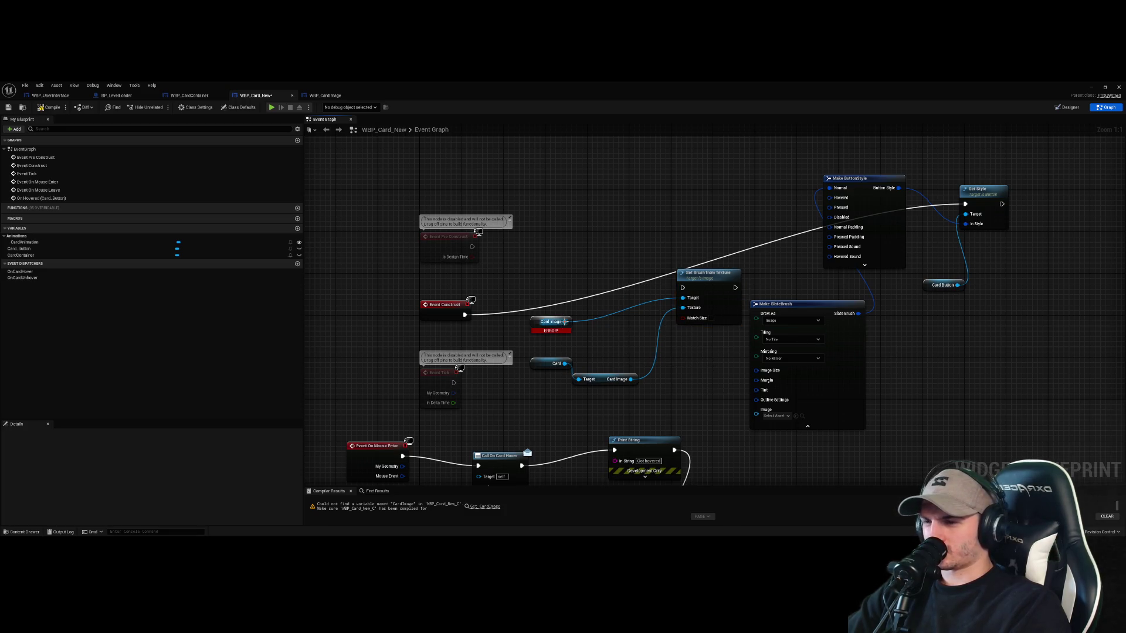
left_click_drag(564, 322, 756, 409)
Remove Set Brush from Texture and the broken Card Image getter, feed Image from Card's Card Image, and compile
left_click(709, 285)
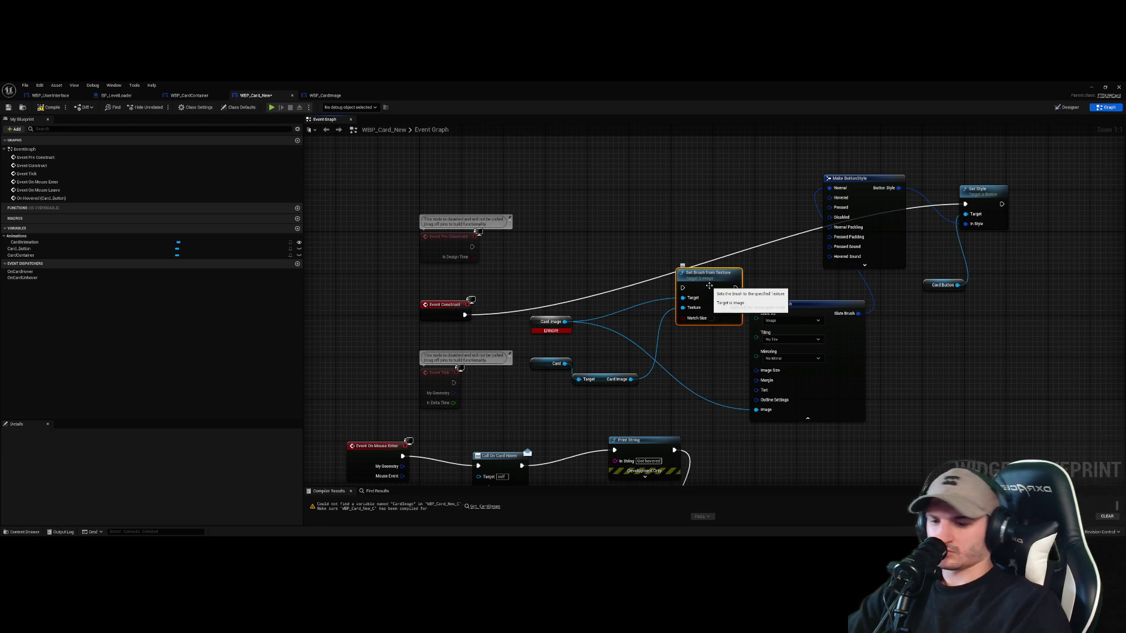
key("Delete")
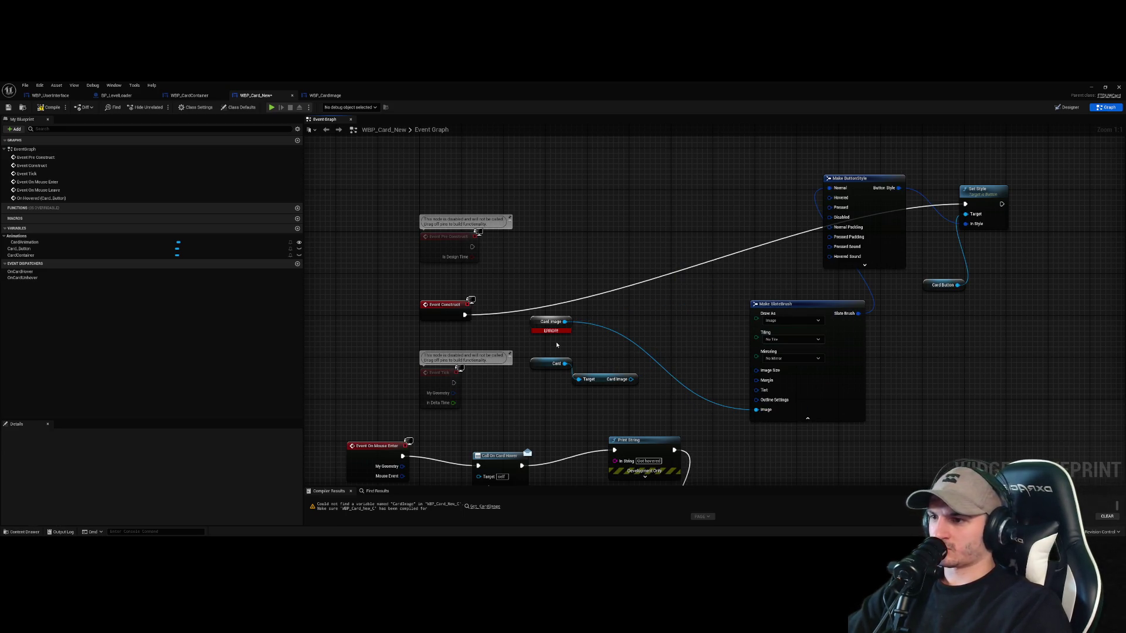
mouse_move(627, 384)
left_mouse_down()
mouse_move(733, 399)
mouse_move(691, 335)
mouse_move(655, 306)
left_mouse_up()
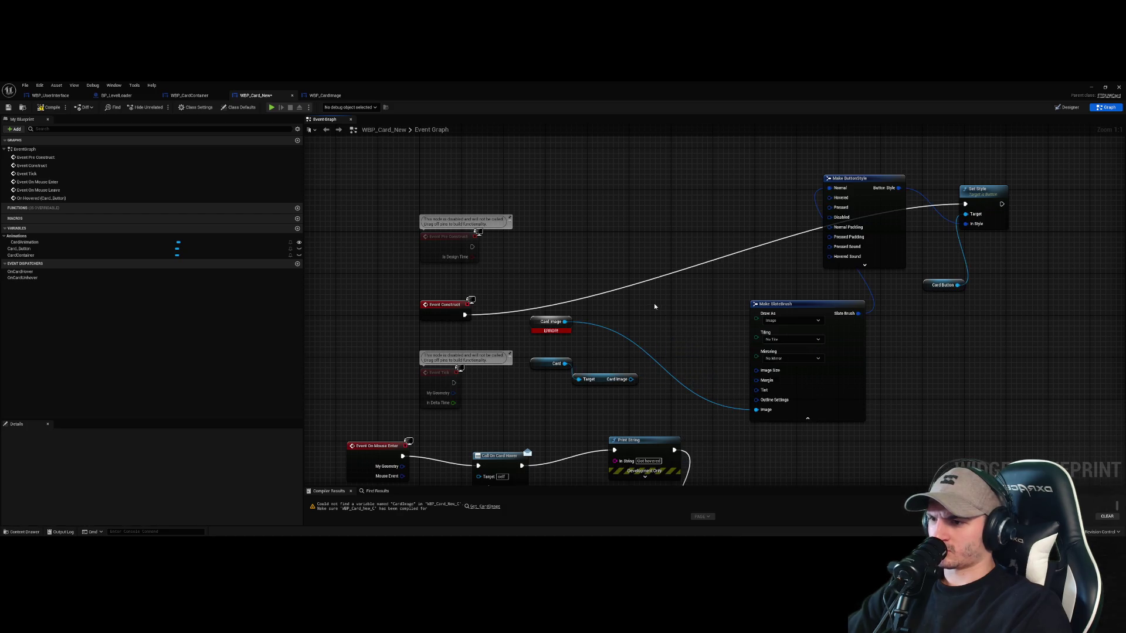
left_click_drag(623, 417, 553, 363)
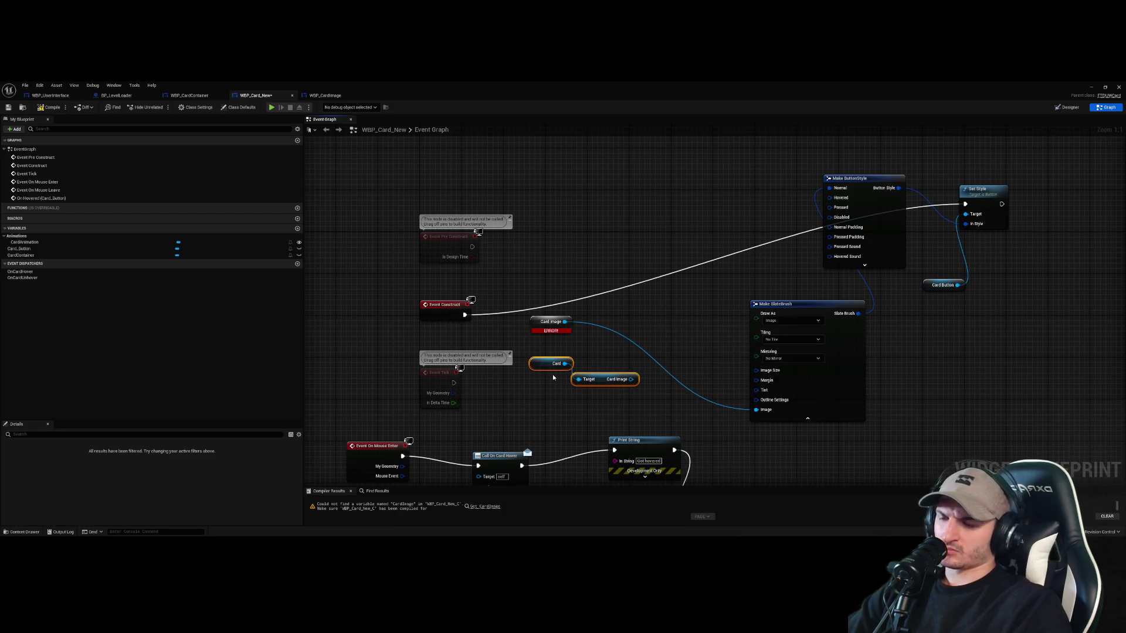
left_click(549, 323)
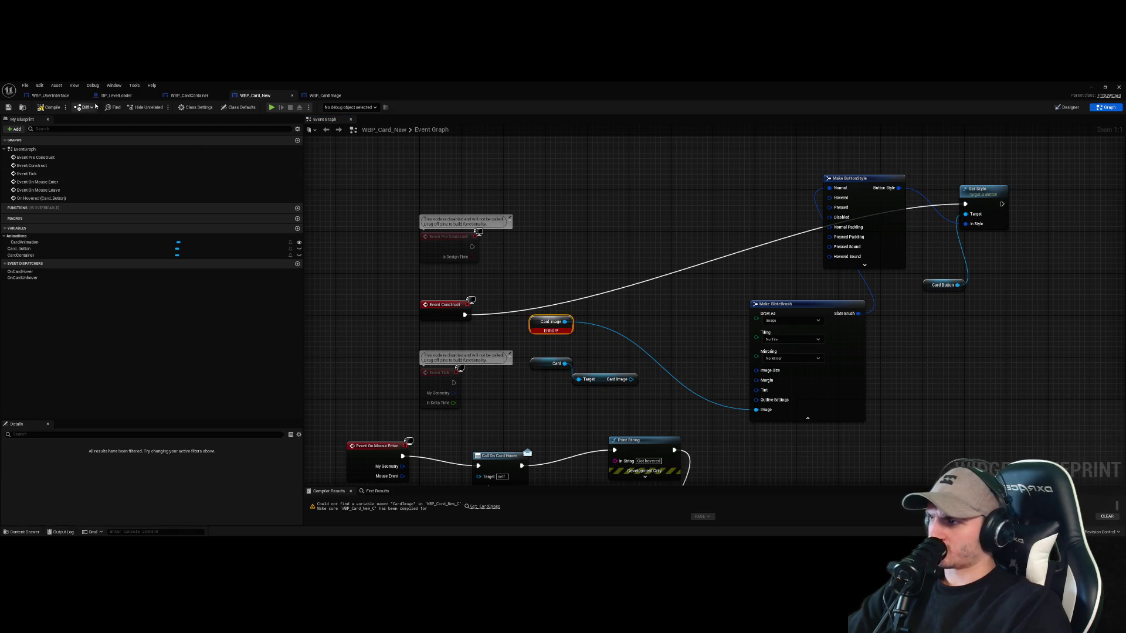
left_click_drag(631, 379, 756, 409)
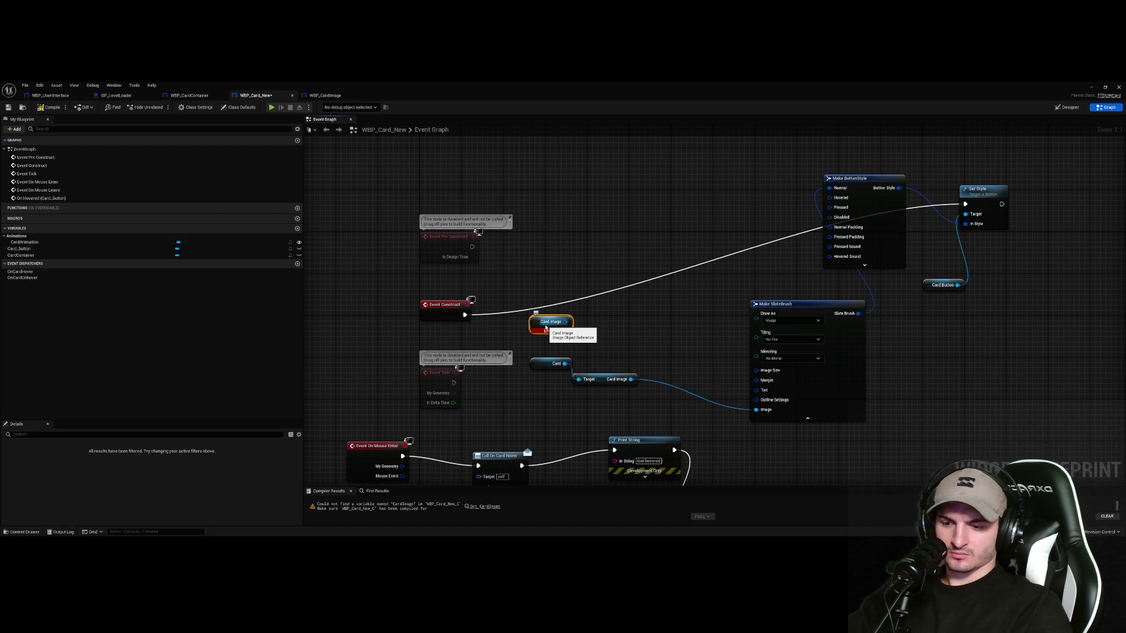
key("Delete")
key("F7")
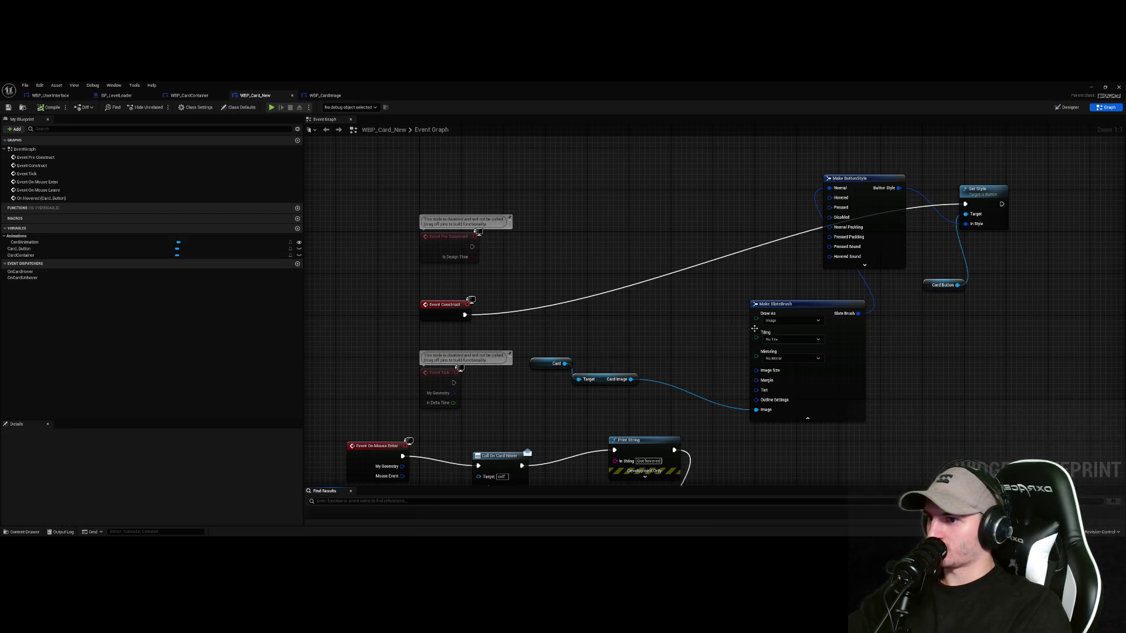
Playtest the level and reroll the hand of cards four times
key("alt+Tab")
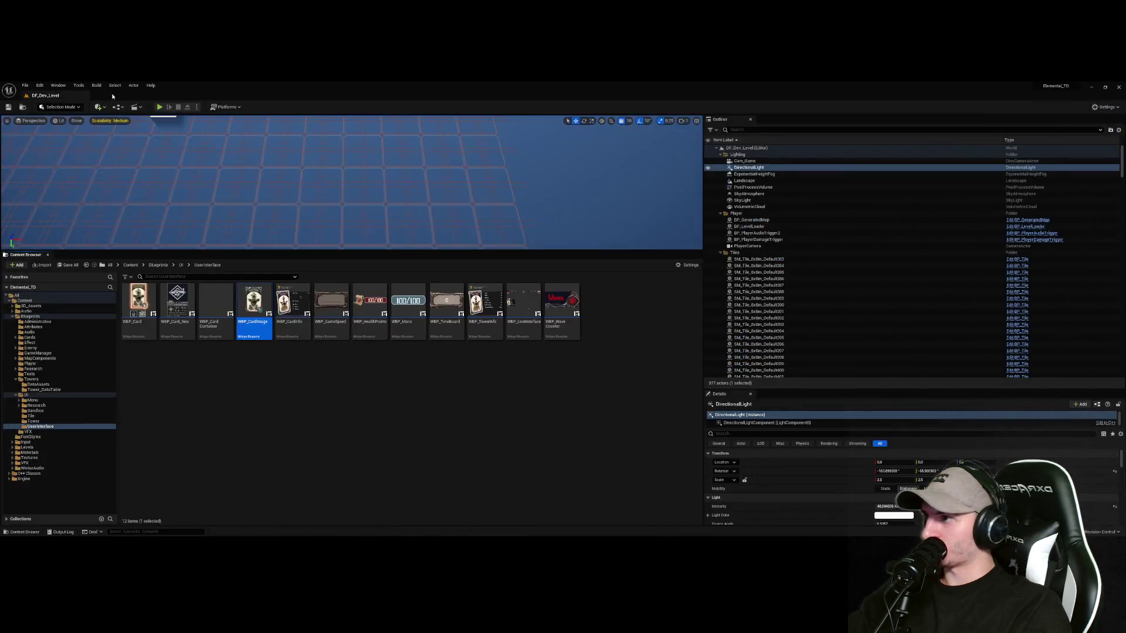
left_click(158, 107)
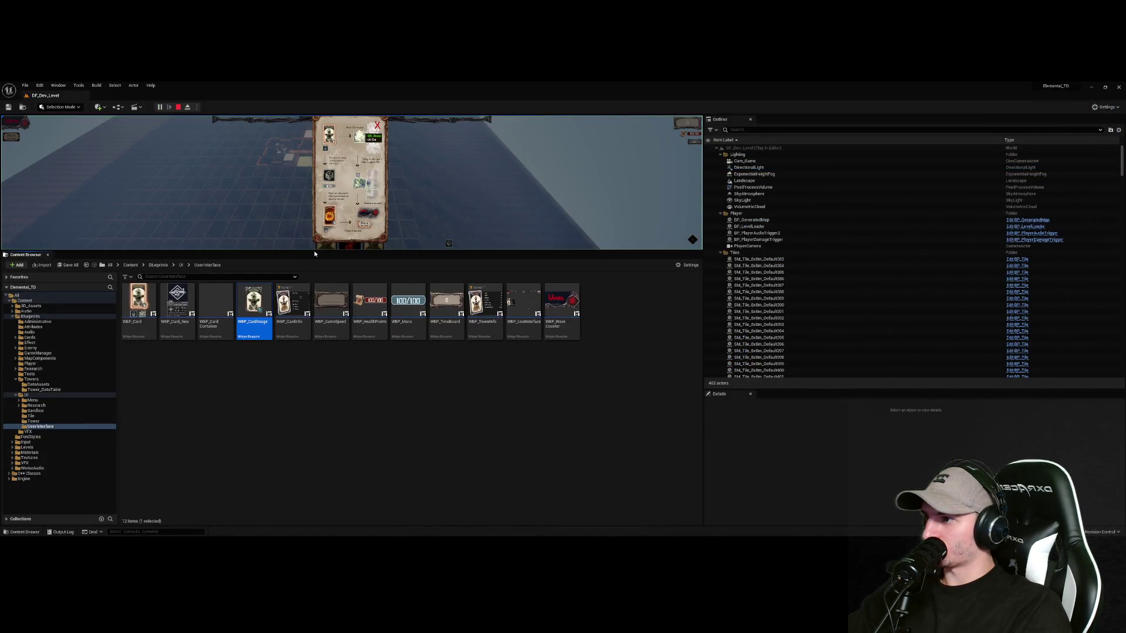
left_click_drag(315, 251, 358, 479)
left_click(410, 164)
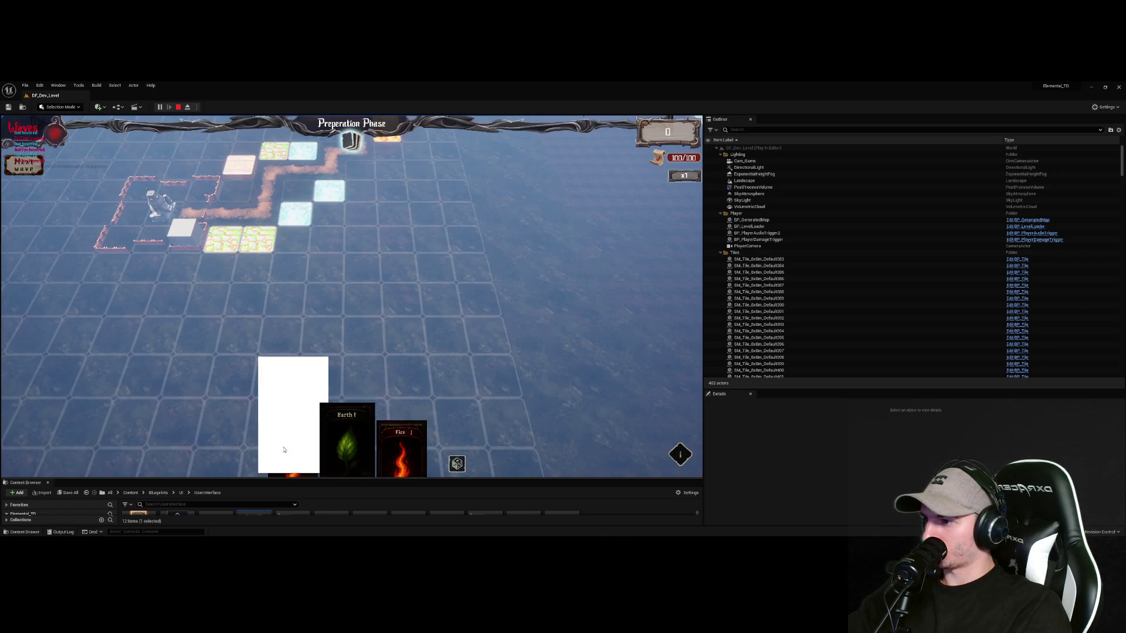
left_click(457, 464)
left_click(457, 464)
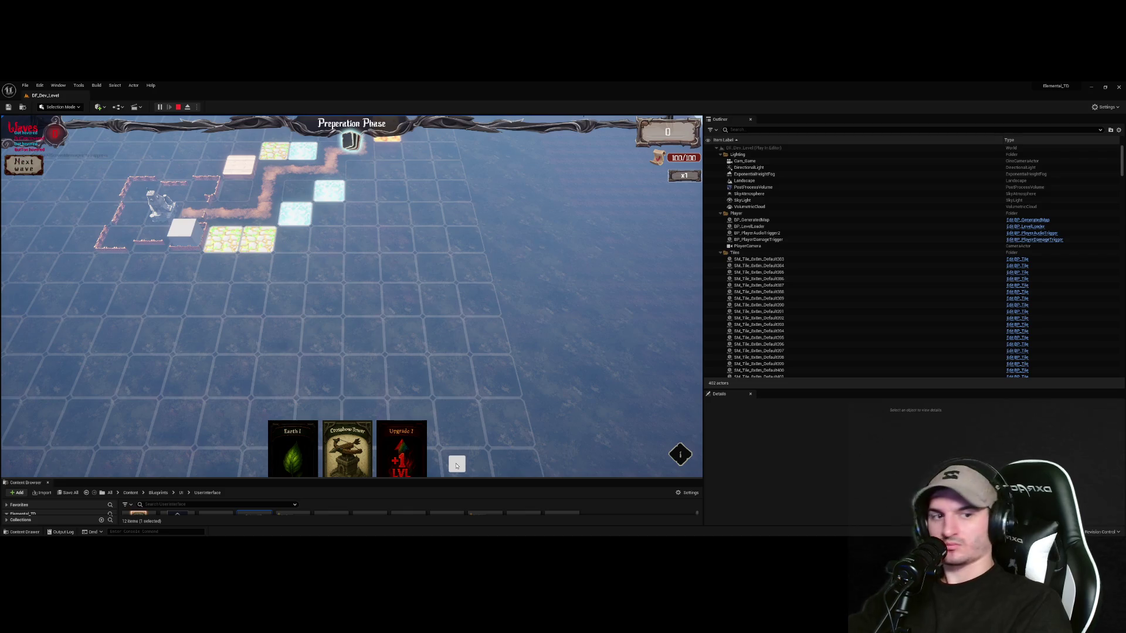
left_click(457, 465)
left_click(457, 465)
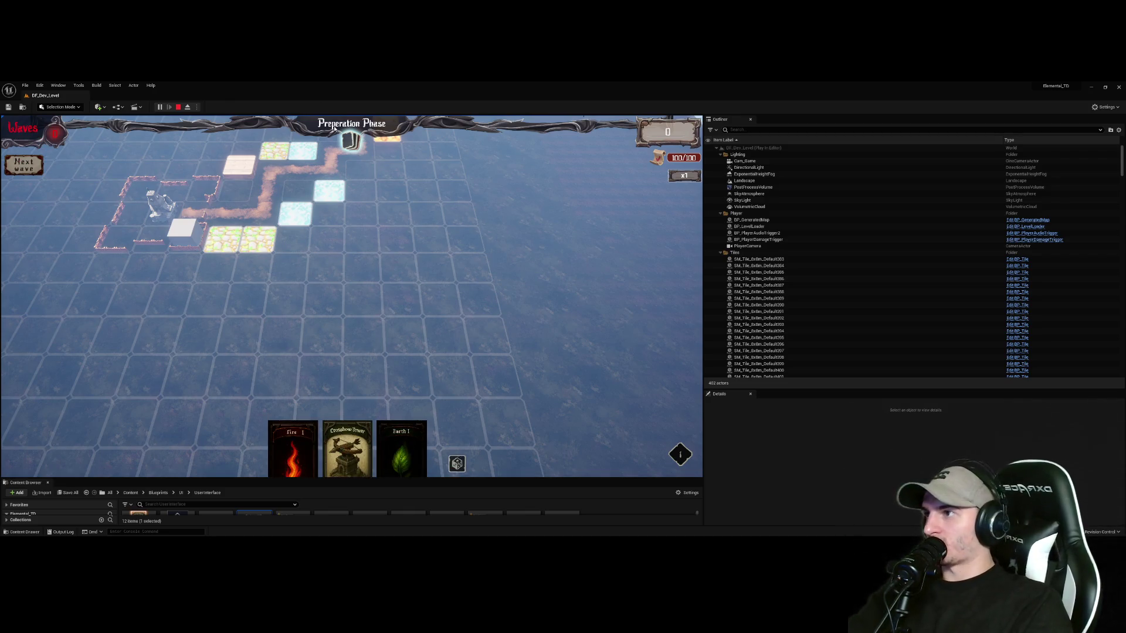
left_click(179, 108)
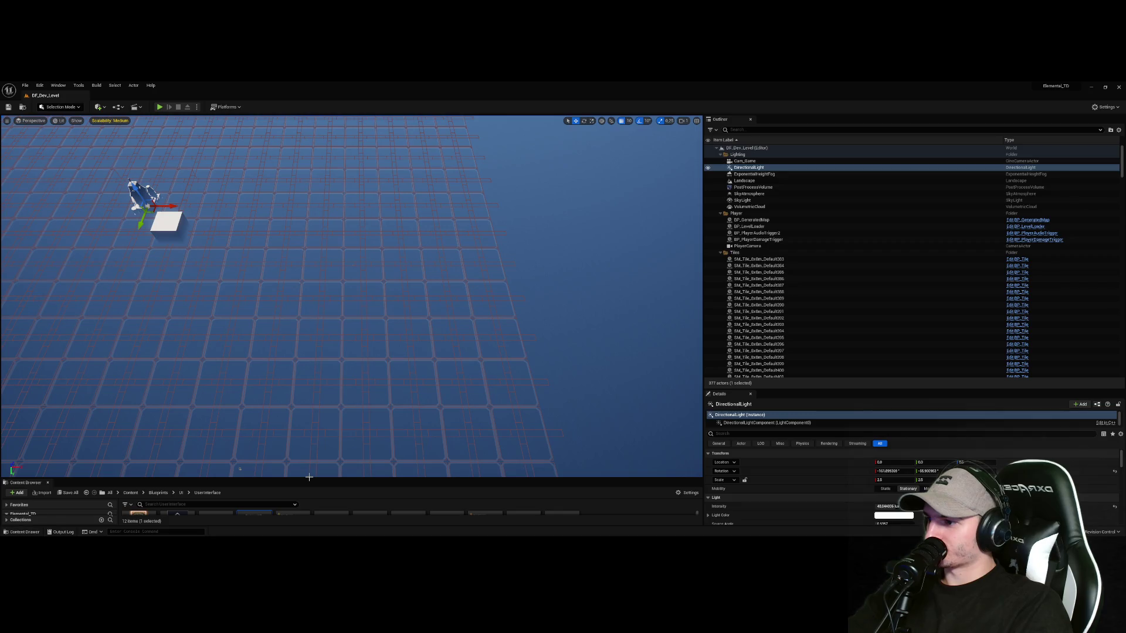
Run a second playtest with Alt+P and reroll the hand once more
left_click_drag(309, 478, 352, 287)
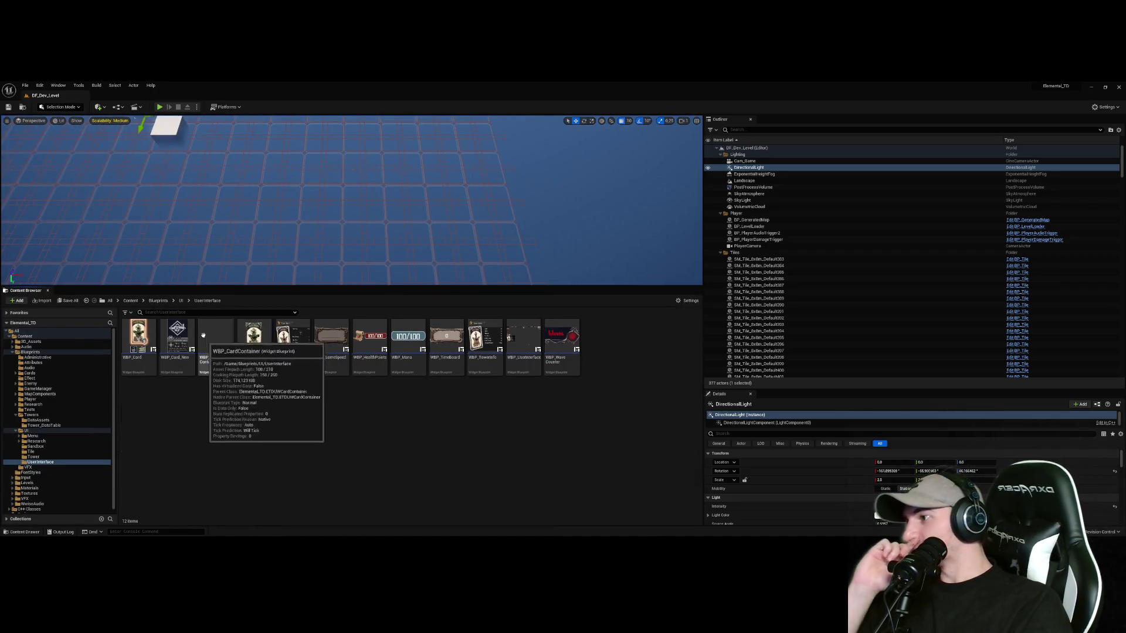
key("alt+p")
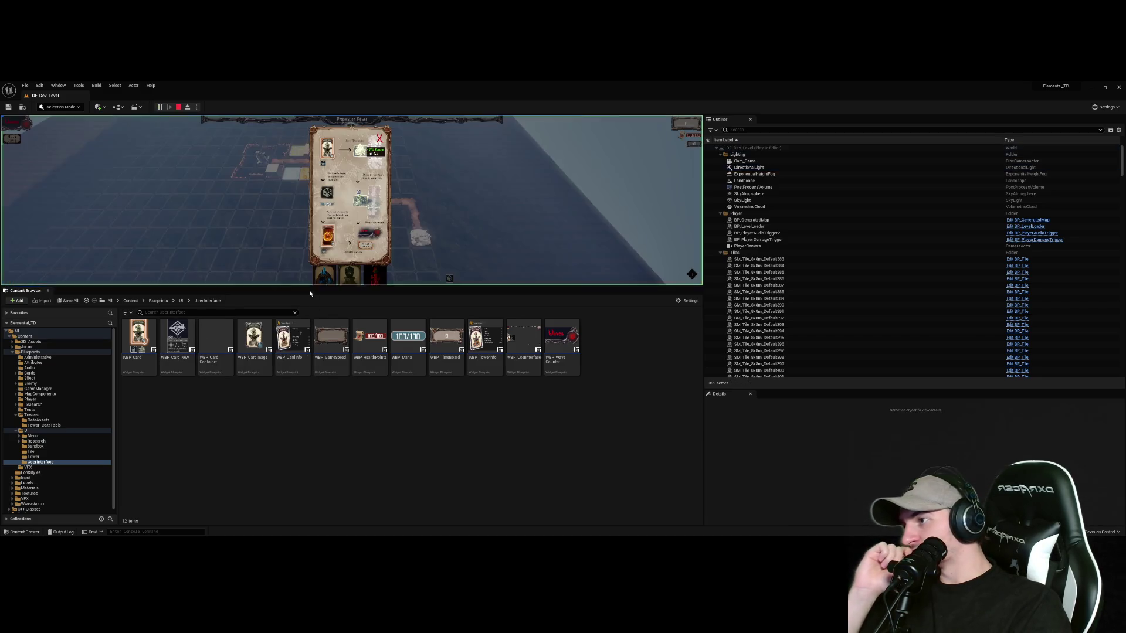
left_click_drag(311, 286, 317, 491)
left_click(412, 162)
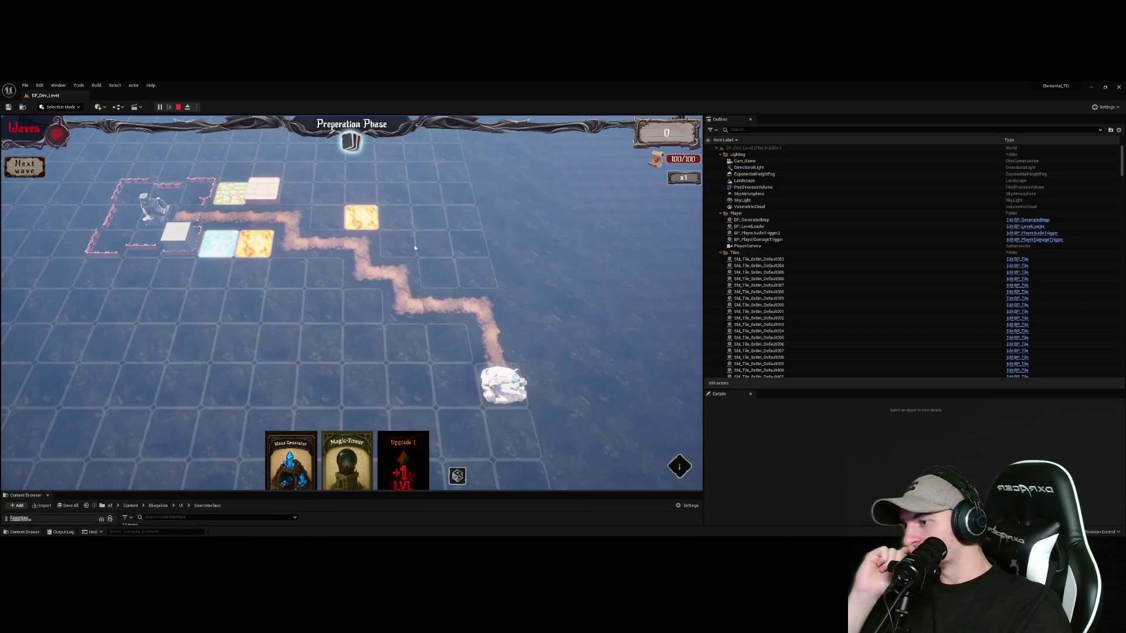
left_click(460, 477)
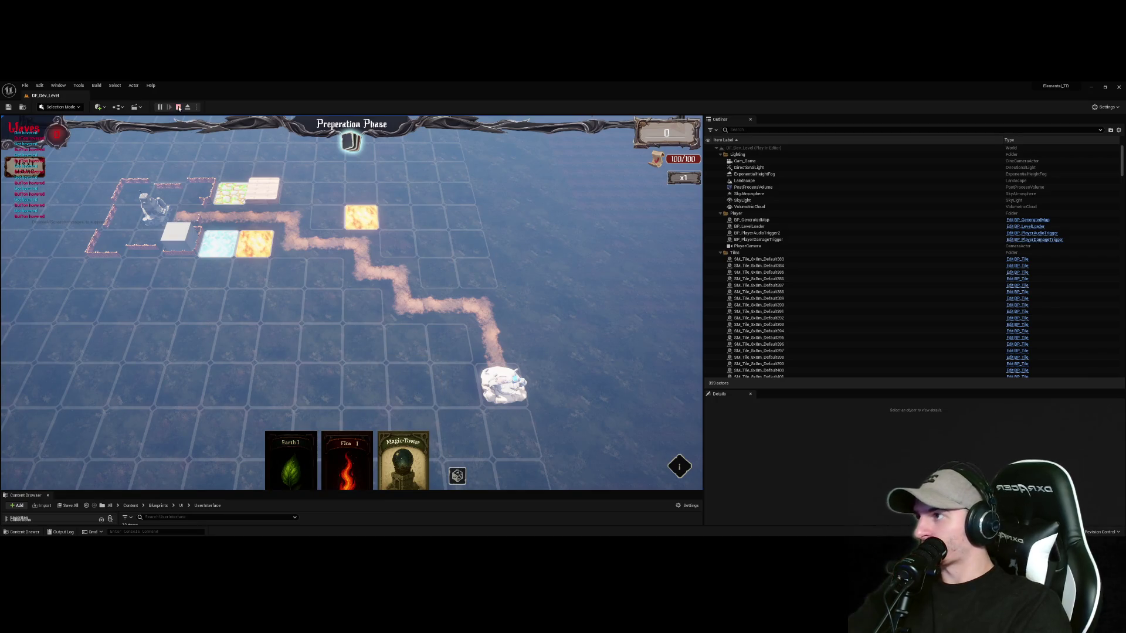
key("Escape")
Open WBP_CardContainer from the expanded Content Browser and cycle to another blueprint tab
left_click_drag(287, 495, 352, 282)
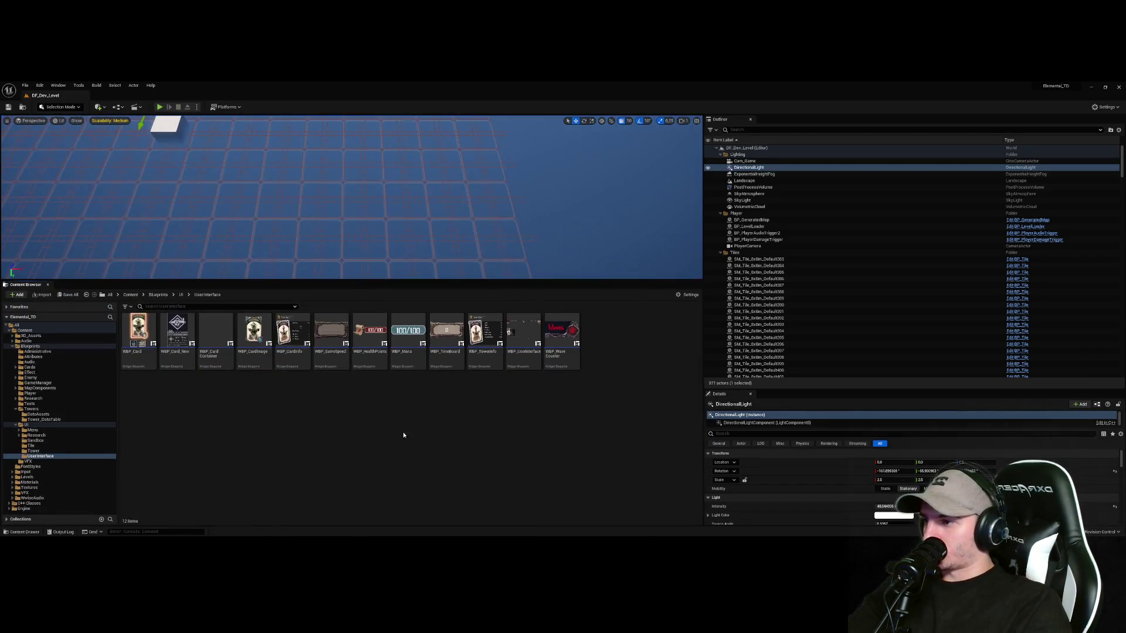
double_click(216, 332)
key("ctrl+Tab")
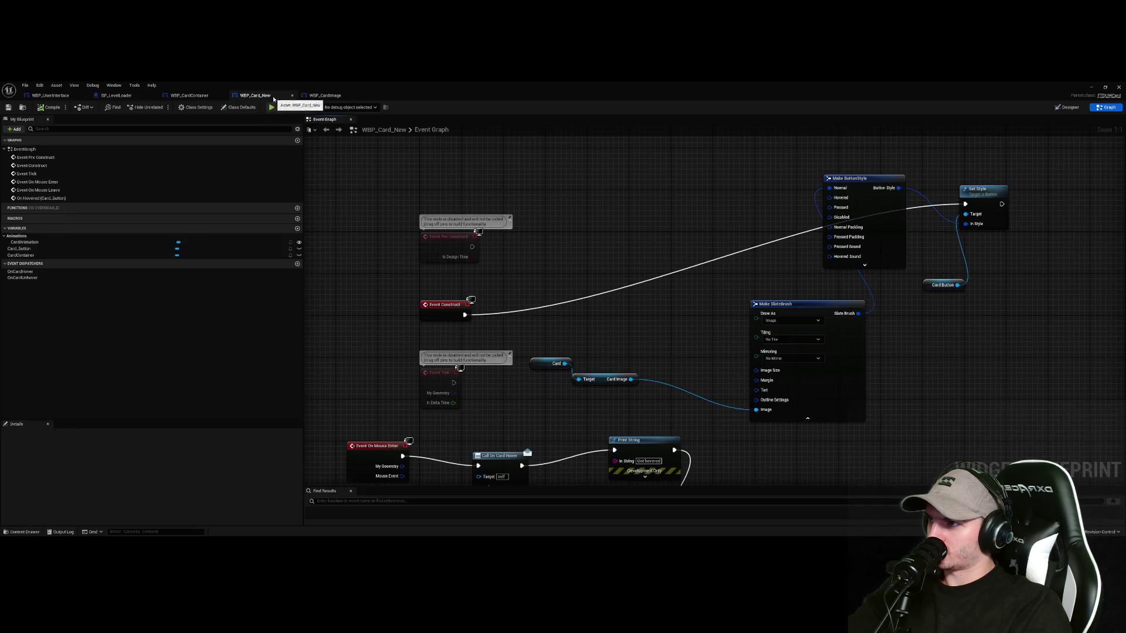
Select the Button_Reroll widget in WBP_UserInterface's Designer and scroll its Details
left_click(1067, 108)
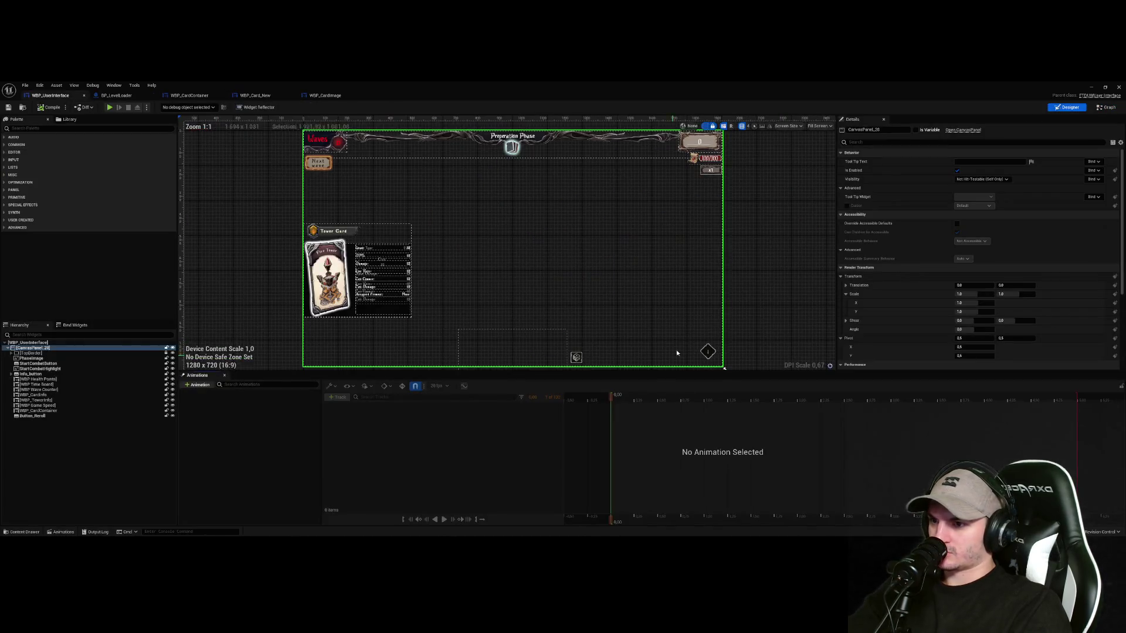
left_click(576, 357)
scroll(575, 352, "up", 6)
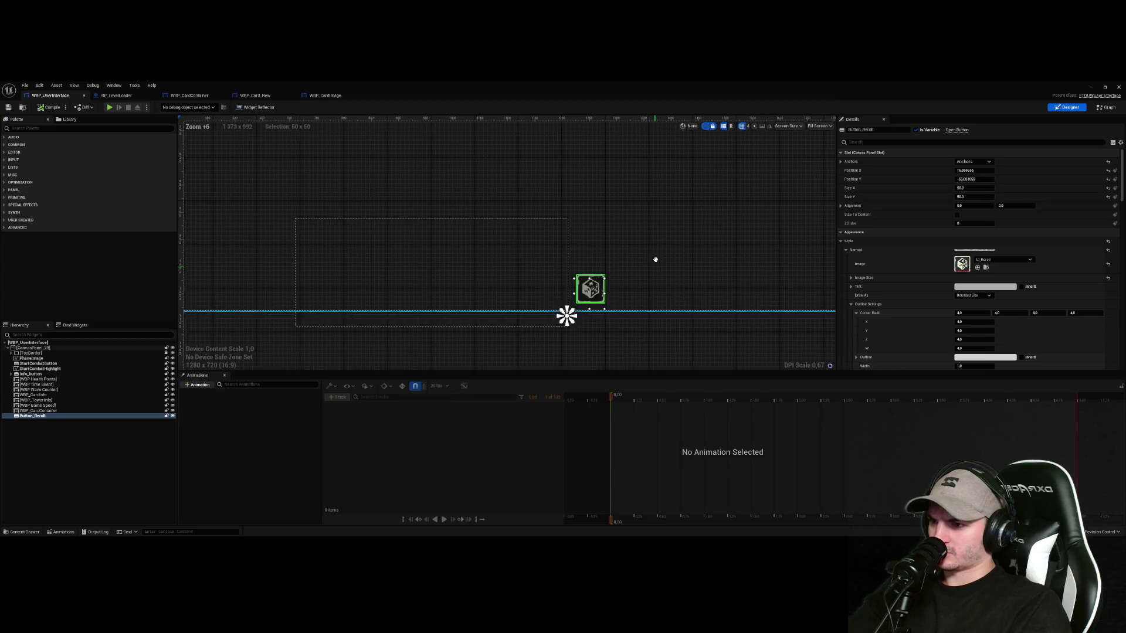
scroll(613, 279, "up", 2)
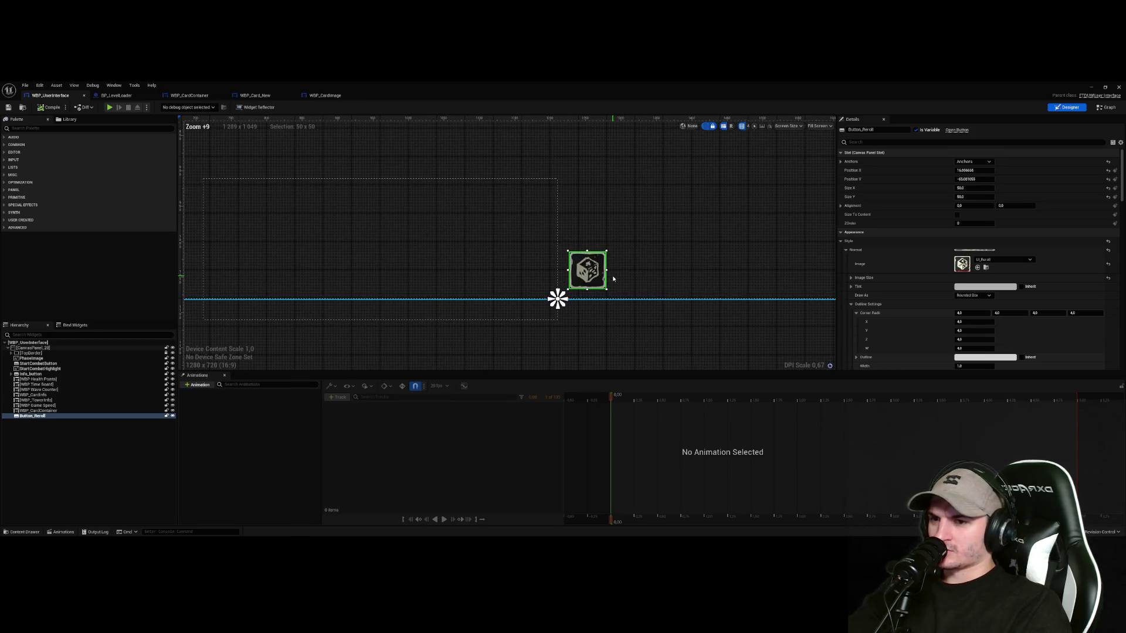
scroll(613, 280, "down", 8)
scroll(573, 249, "up", 5)
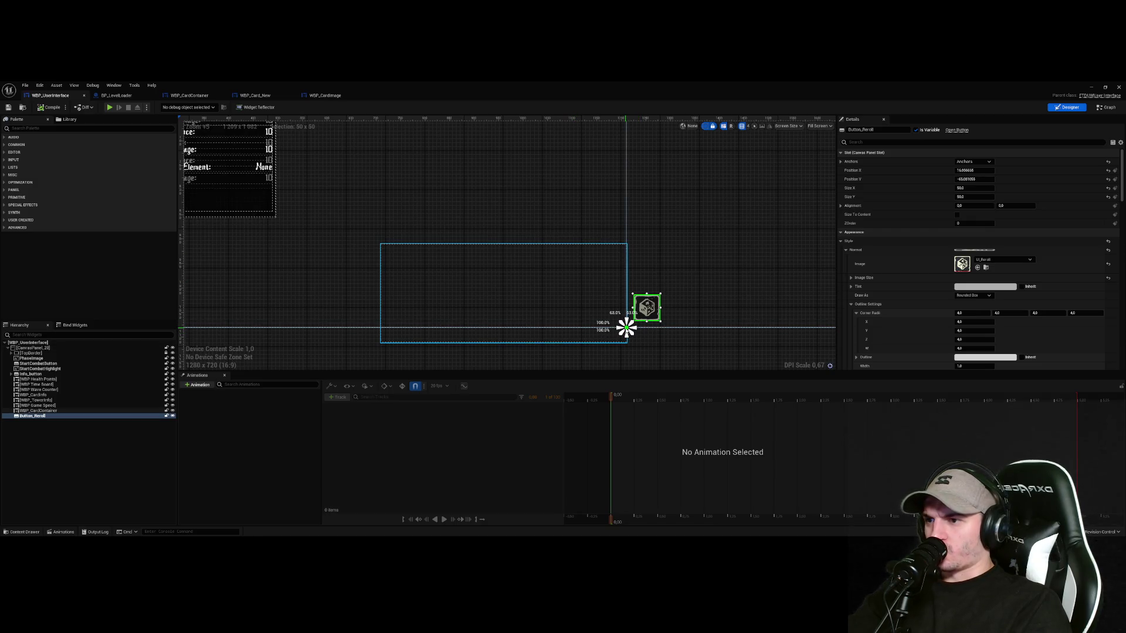
scroll(626, 329, "down", 5)
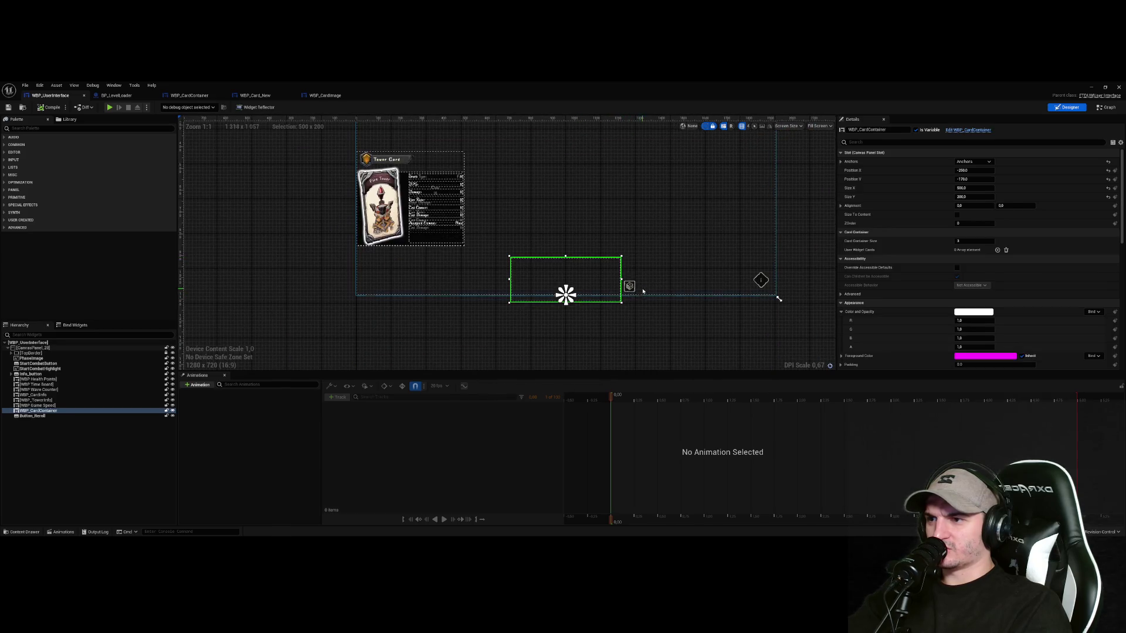
Try several anchor presets on Button_Reroll, settle on a new one, then close the editor
left_click(982, 165)
left_click(990, 175)
left_click(989, 162)
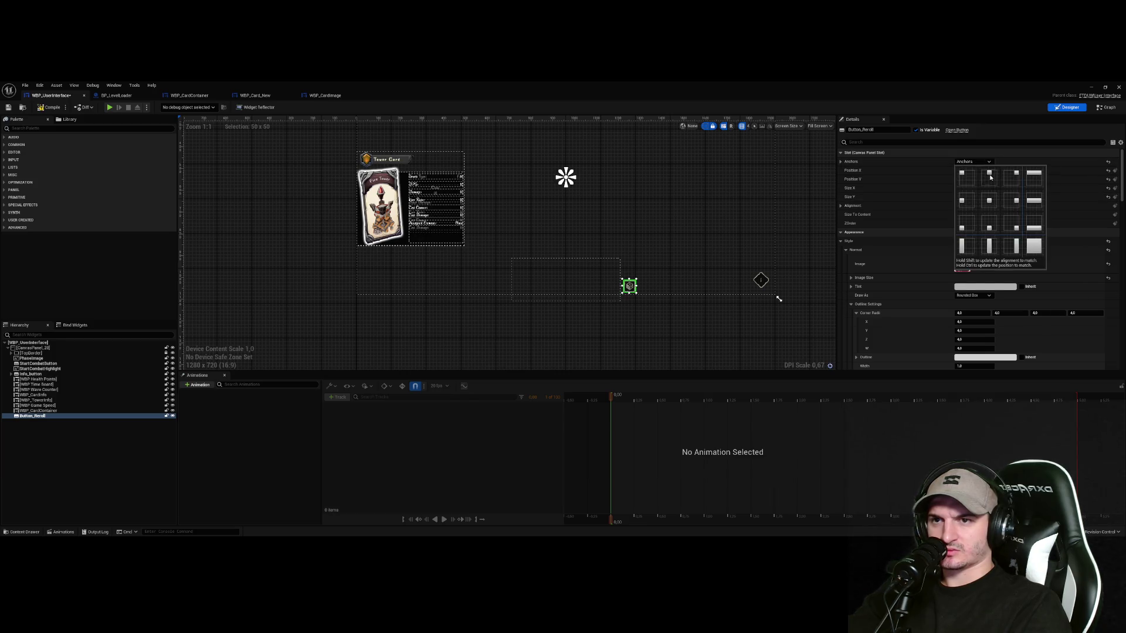
left_click(989, 176)
left_click(973, 162)
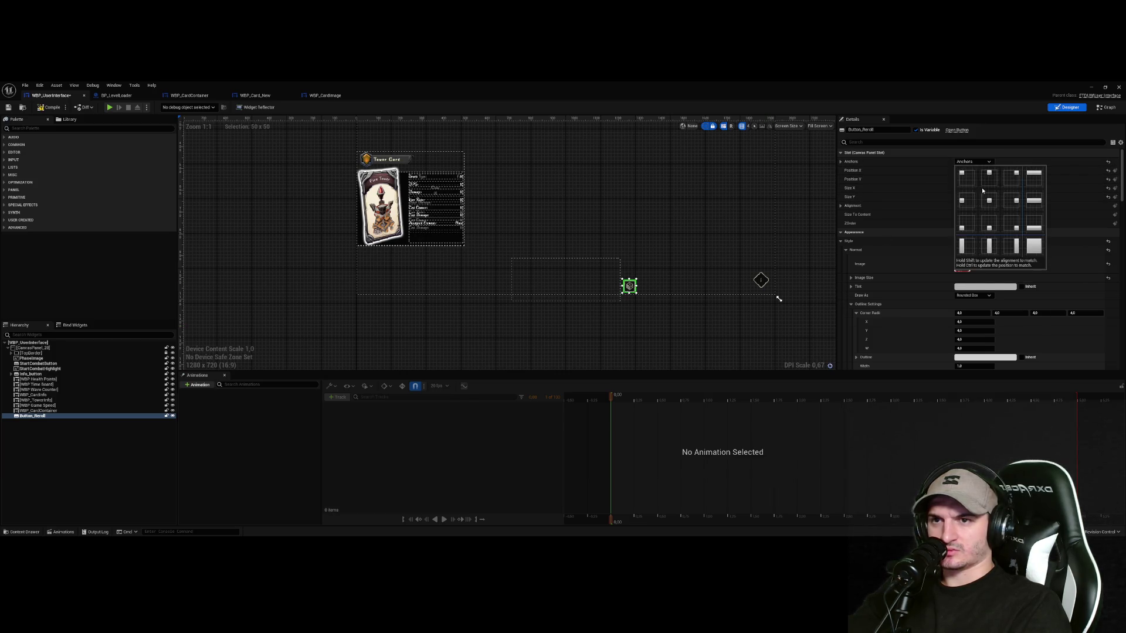
left_click(988, 229)
left_click(122, 151)
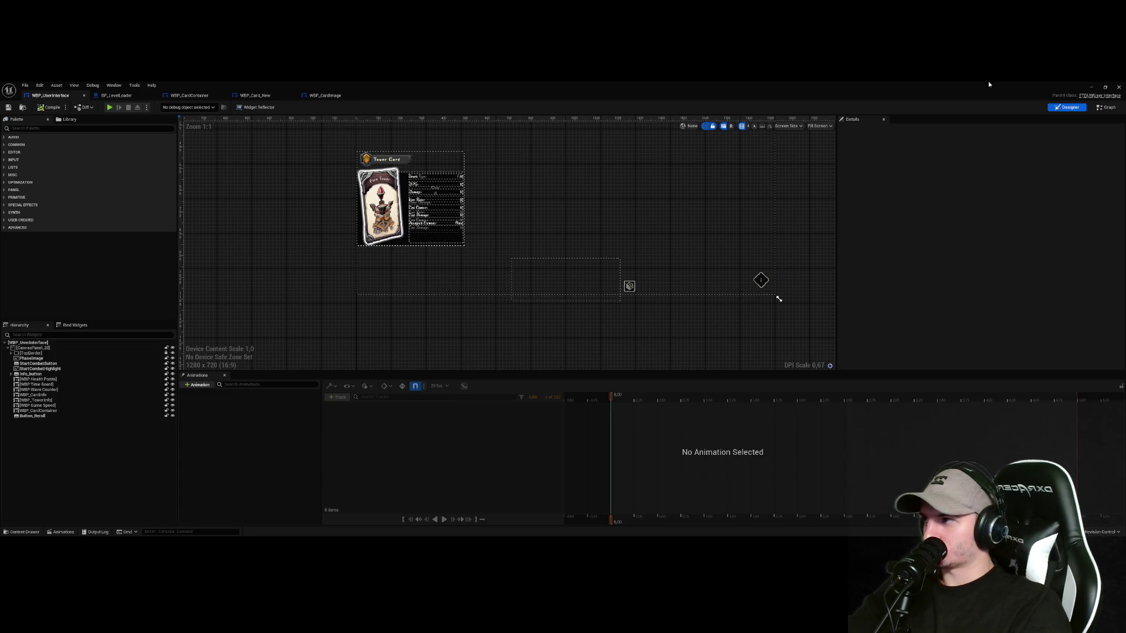
left_click(1118, 87)
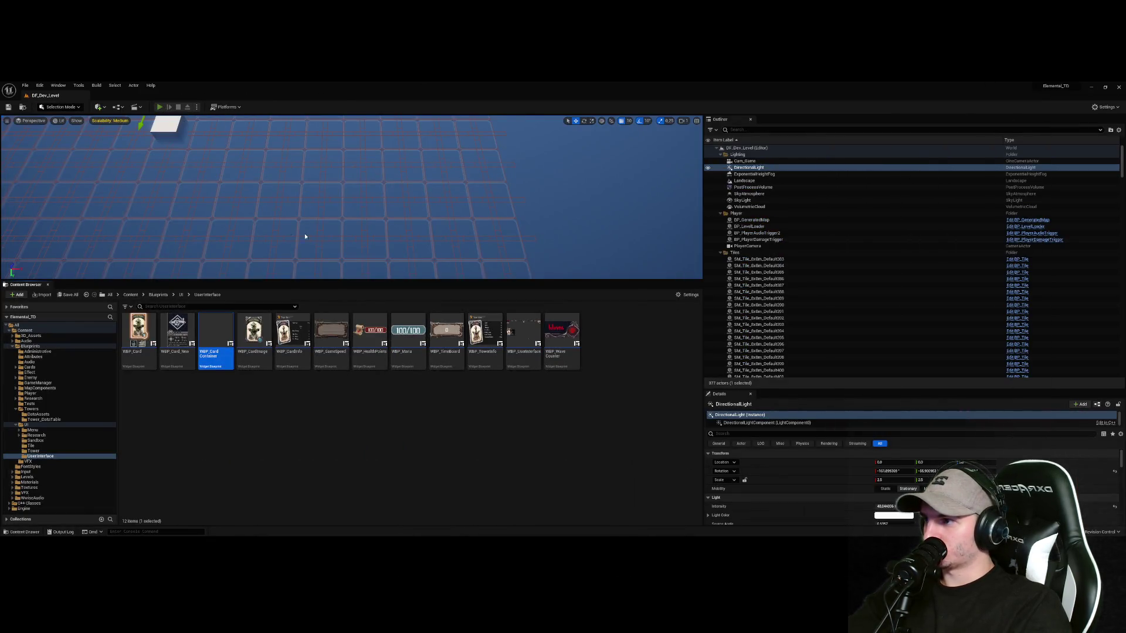
Run a quick playtest, reroll the hand of cards once, then stop and re-expand the asset panel
key("alt+p")
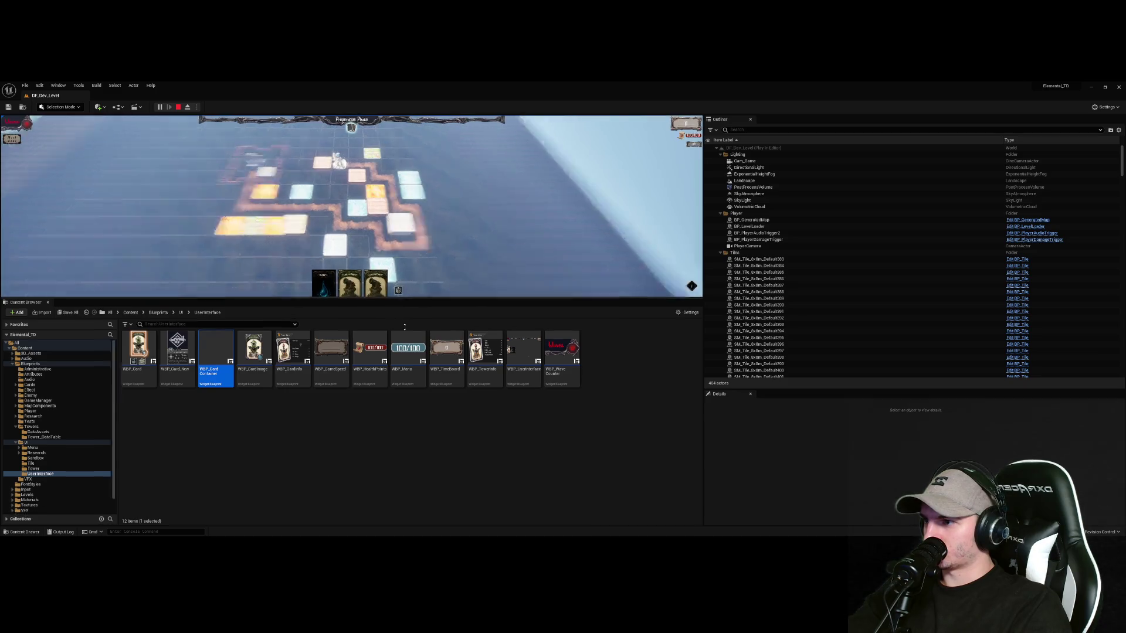
left_click_drag(431, 281, 431, 506)
left_click(457, 494)
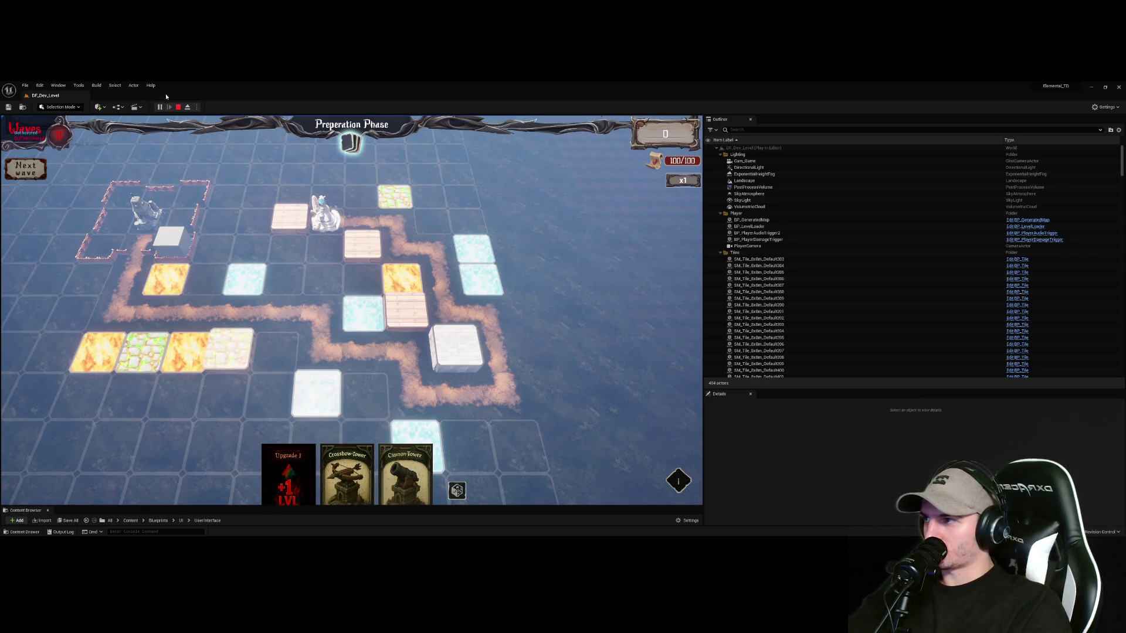
left_click(179, 107)
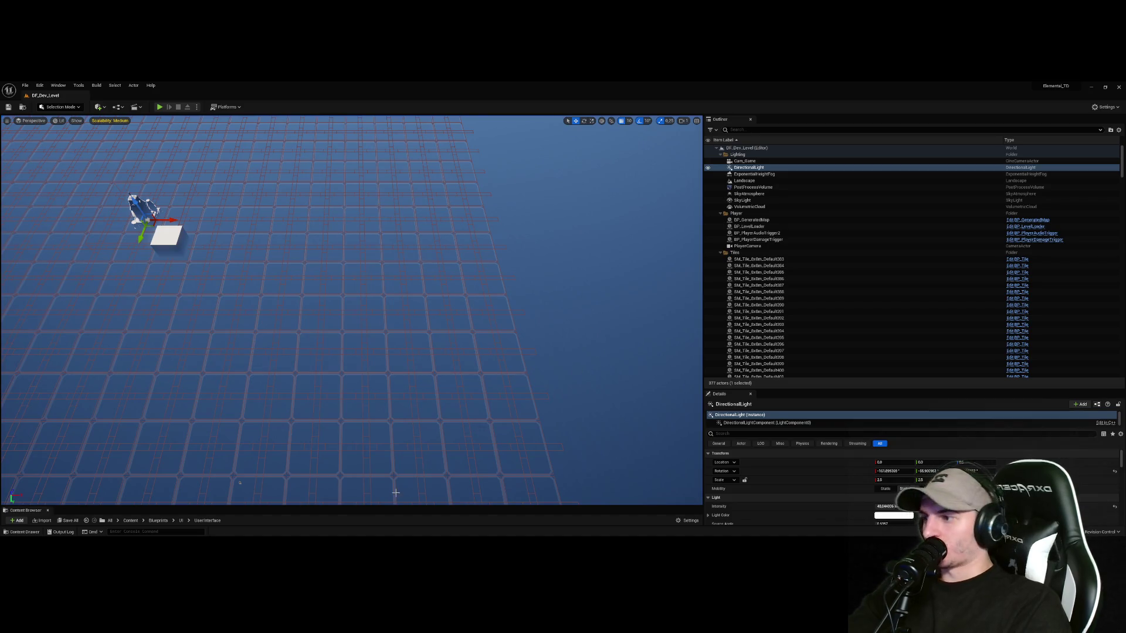
left_click_drag(374, 505, 375, 335)
Open WBP_CardContainer's Event Graph and look over its nodes
double_click(214, 407)
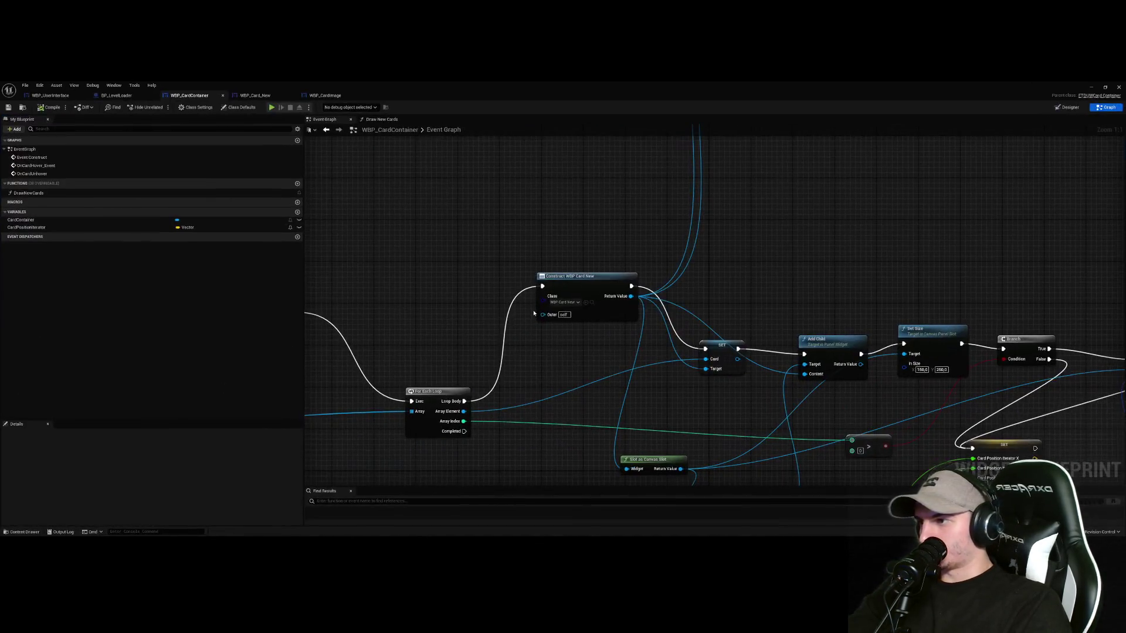
scroll(521, 274, "down", 3)
scroll(553, 333, "up", 4)
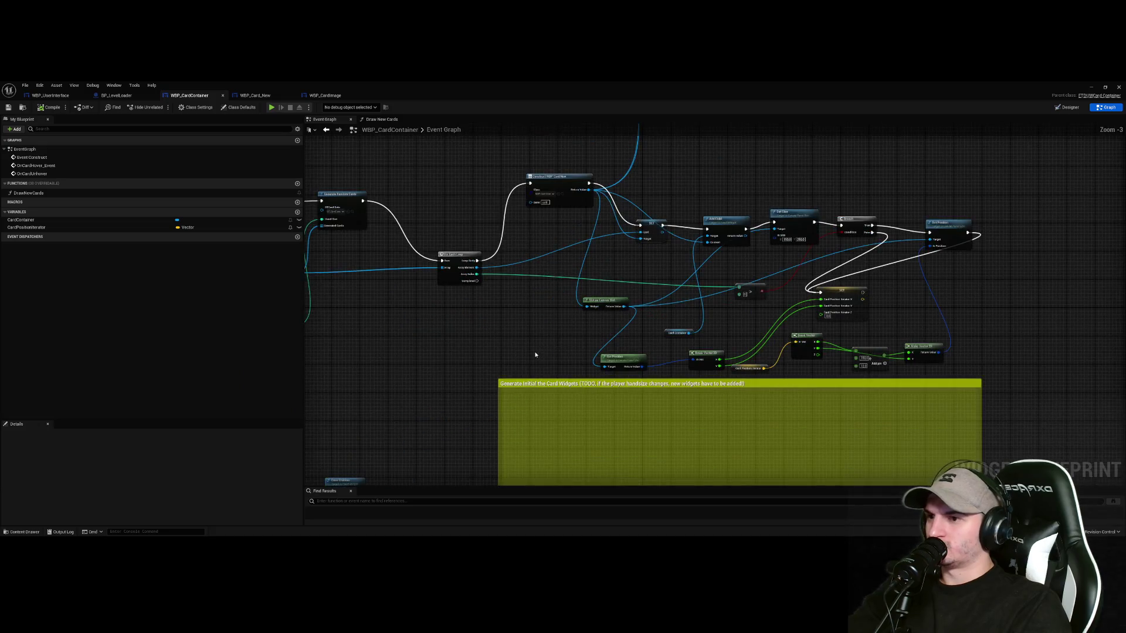
scroll(553, 332, "down", 2)
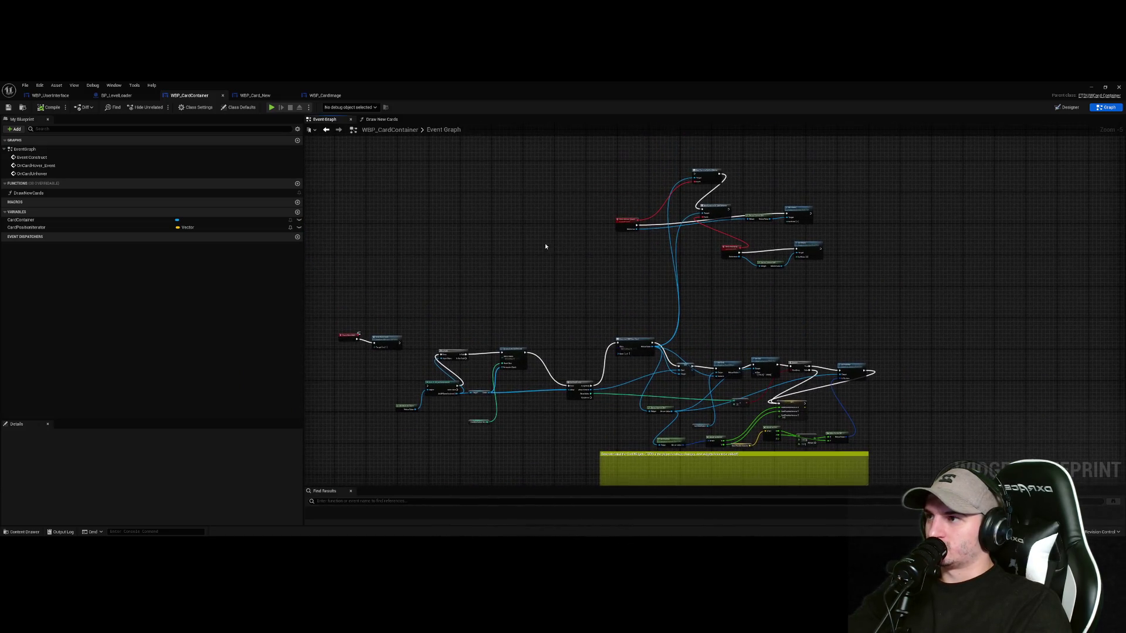
In WBP_Card_New, move Make SlateBrush and wire its output into Make ButtonStyle, then close the editor
left_click(254, 96)
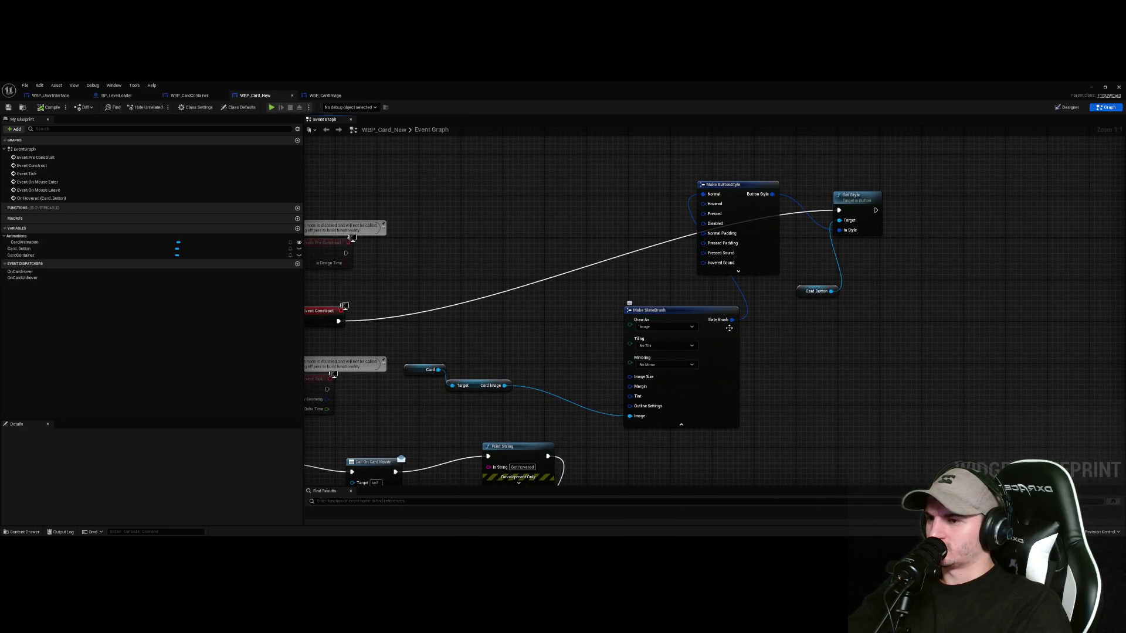
mouse_move(729, 328)
left_mouse_down()
mouse_move(666, 312)
mouse_move(714, 222)
mouse_move(704, 223)
left_mouse_up()
left_click(708, 296)
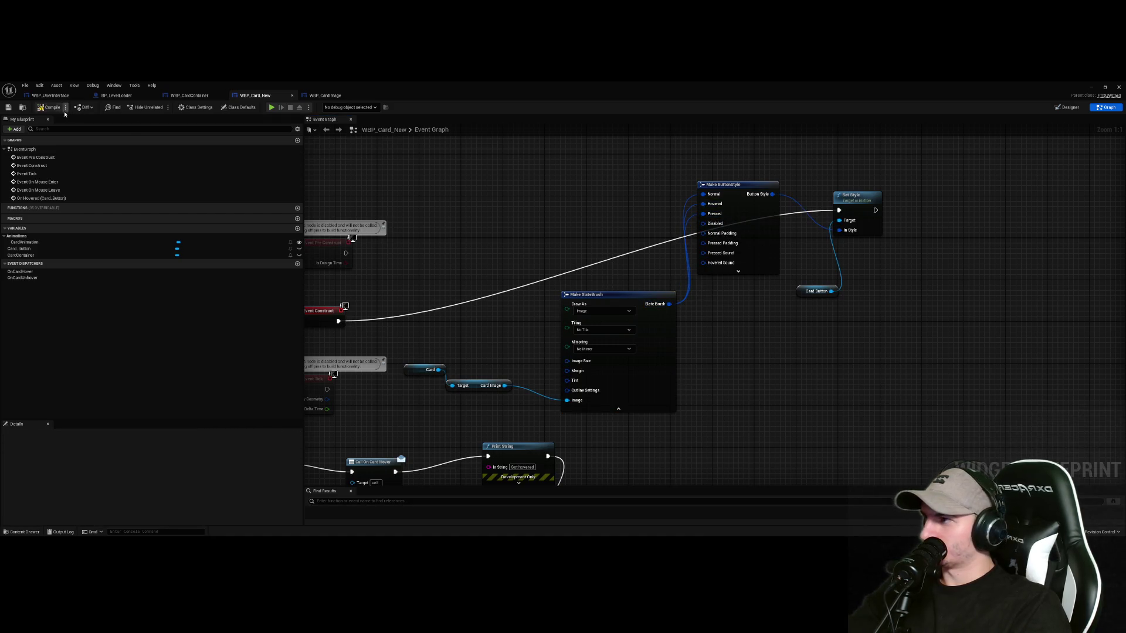
left_click(1119, 86)
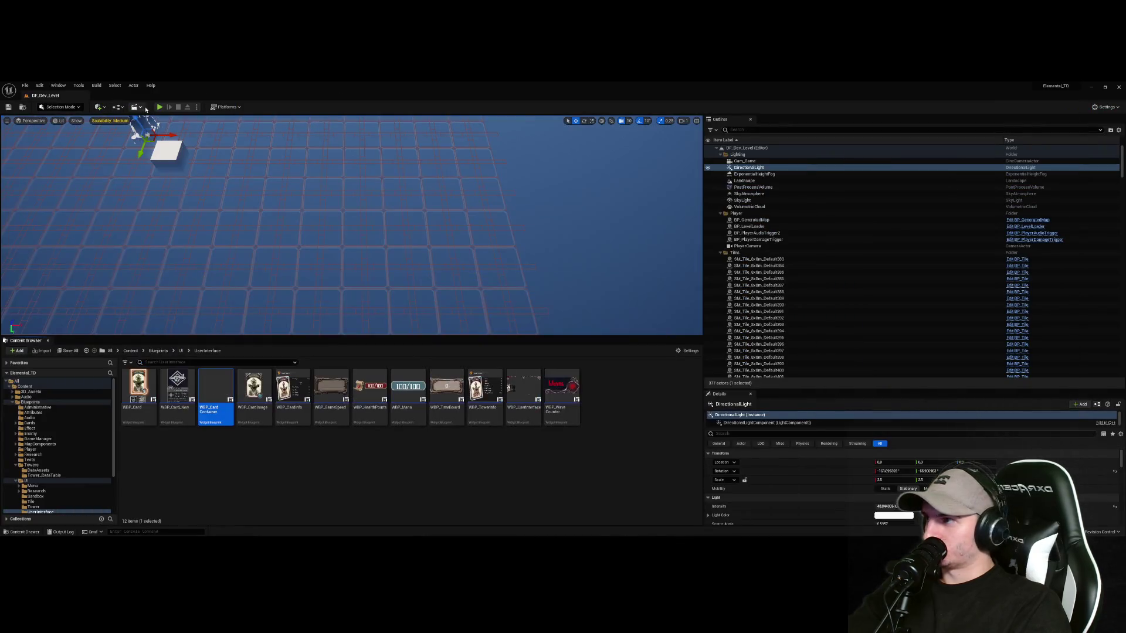
Playtest card hovering in a larger game view, then stop and restore the Content Browser
key("alt+p")
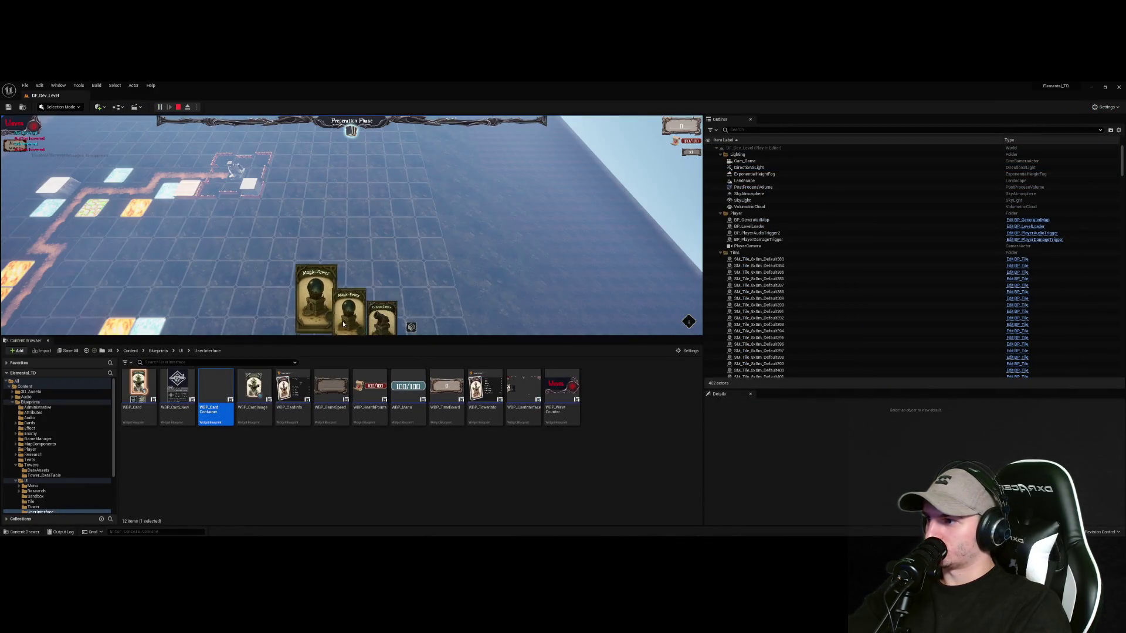
left_click_drag(352, 338, 329, 492)
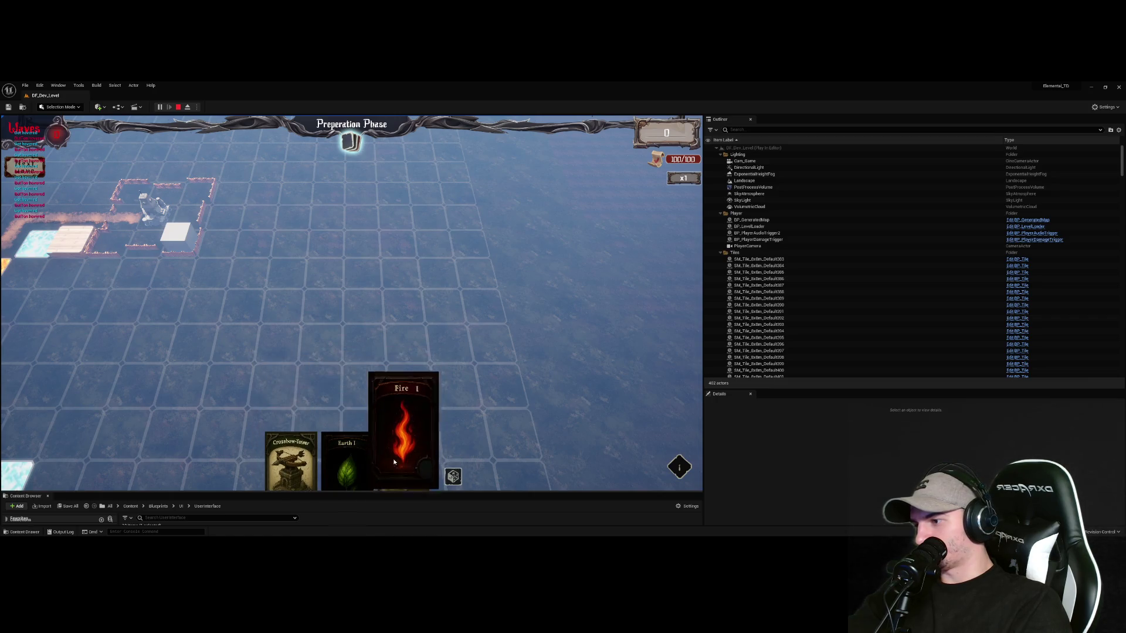
left_click(178, 107)
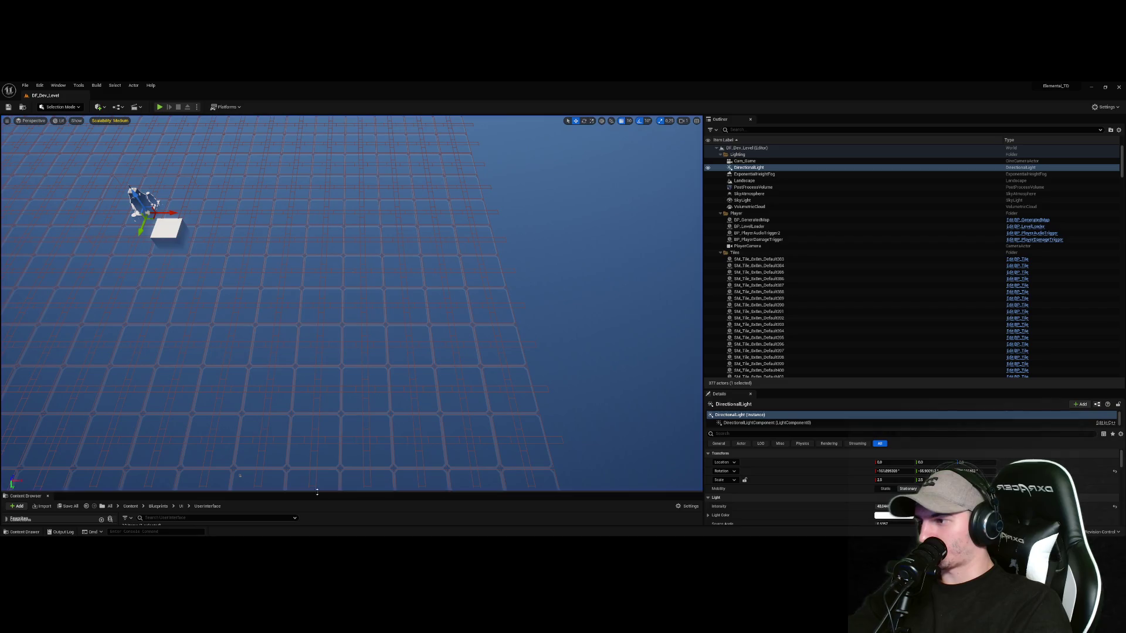
left_click_drag(317, 492, 317, 303)
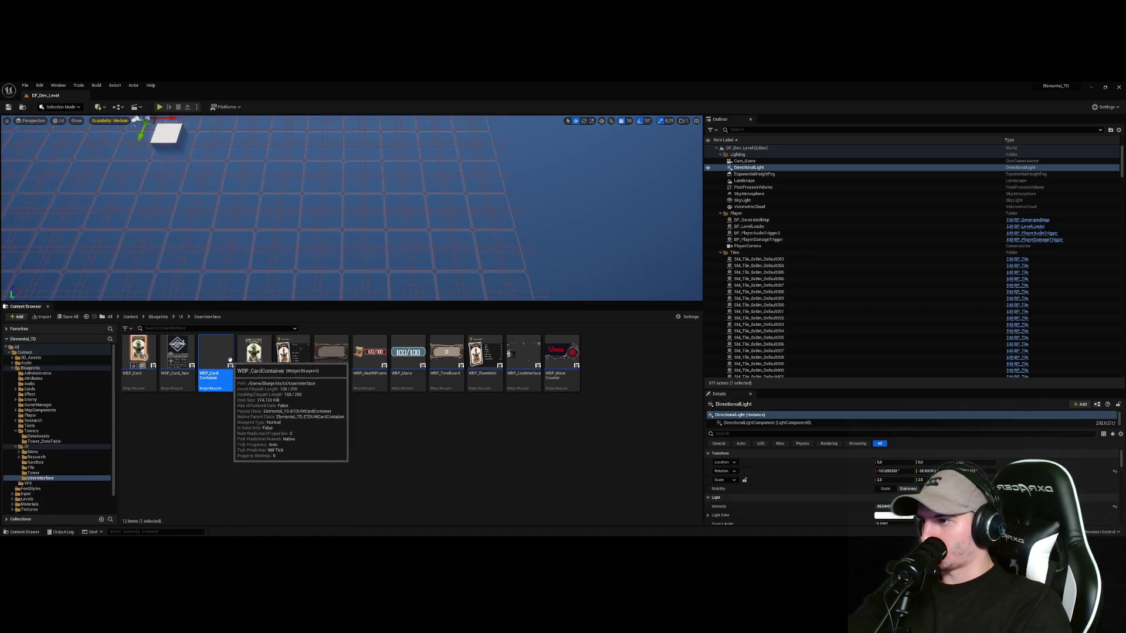
Copy the Clear Children node from WBP_CardContainer's Event Graph and paste it into Draw New Cards
double_click(203, 355)
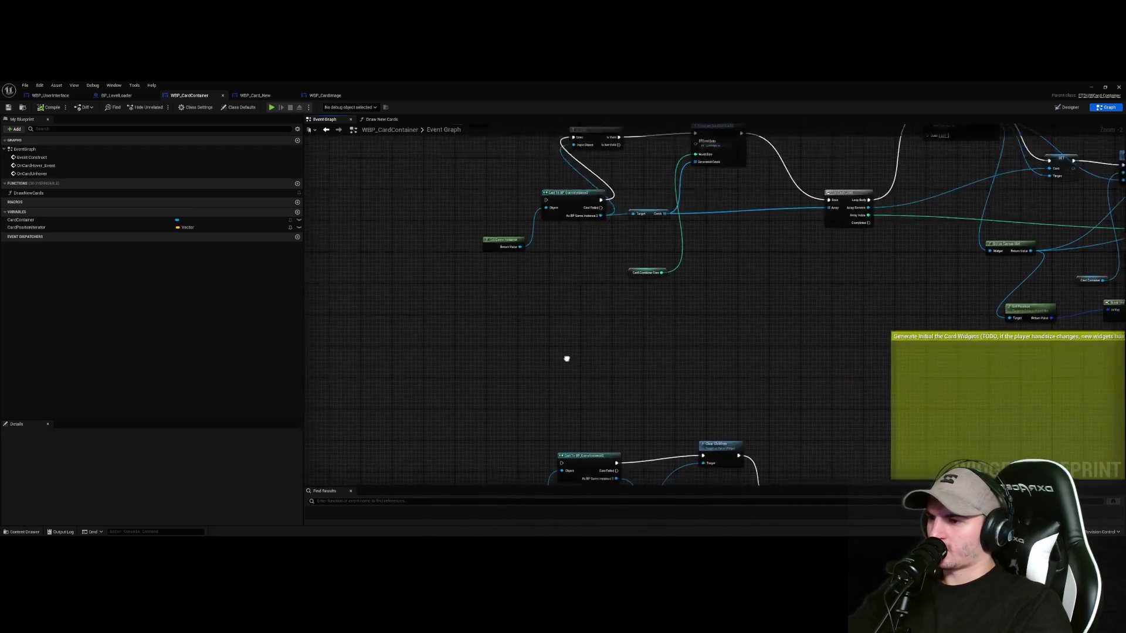
left_click(698, 379)
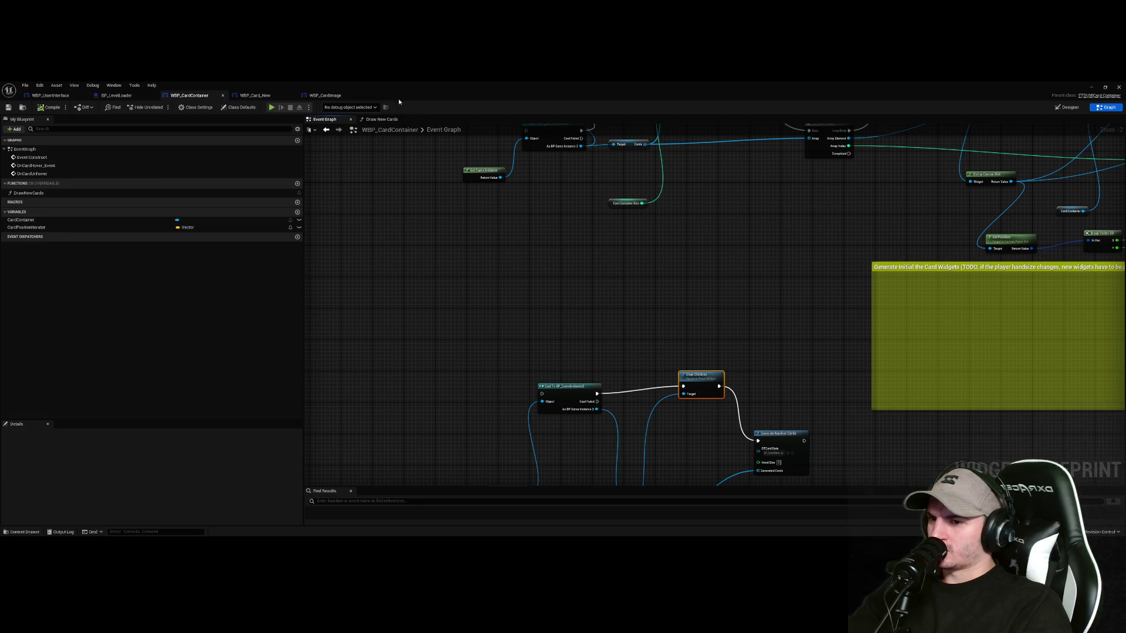
left_click(338, 130)
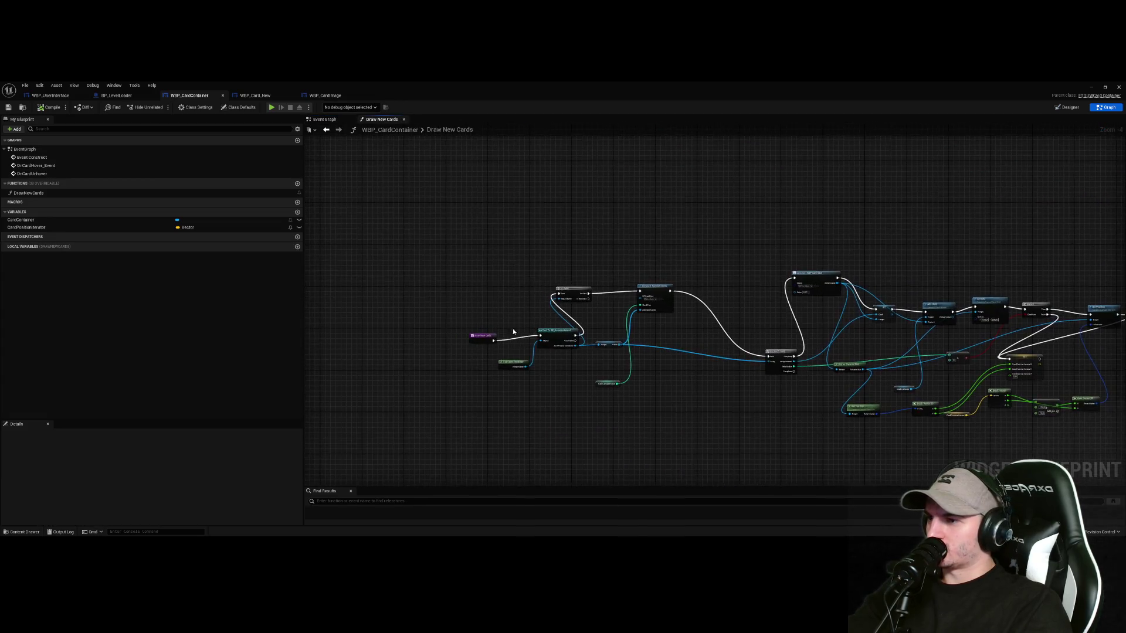
key("ctrl+v")
left_click_drag(446, 264, 712, 268)
Move Cast To BP_GameInstance2 and Get Game Instance aside and insert Clear Children between Is Valid and Generate Random Cards
left_click_drag(647, 303, 519, 249)
left_click_drag(537, 347, 401, 300)
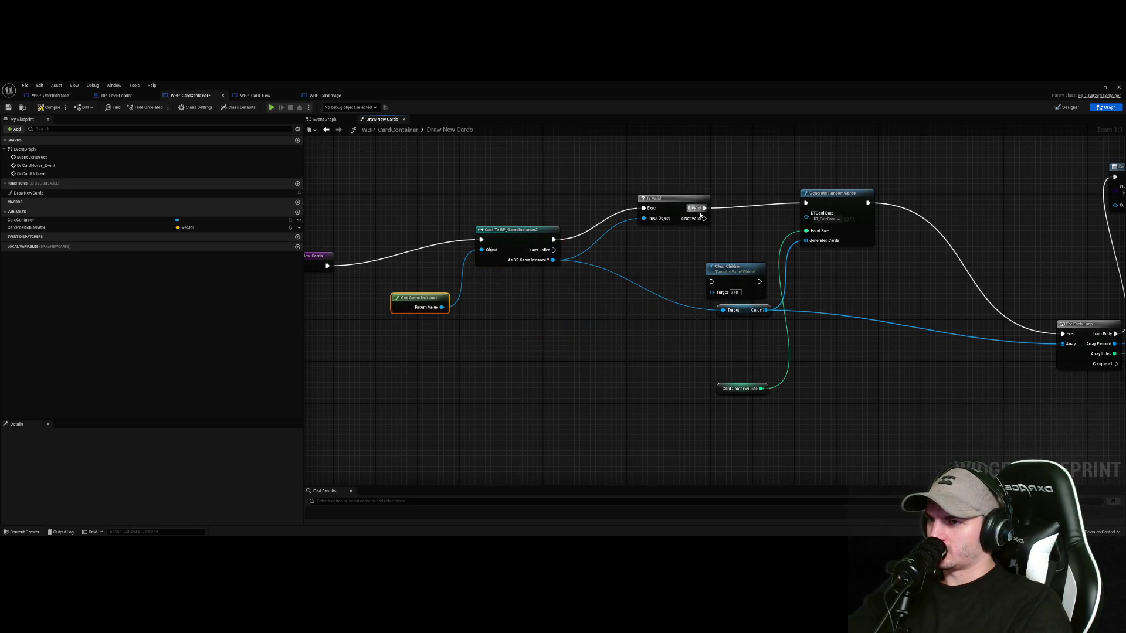
mouse_move(704, 208)
left_mouse_down()
mouse_move(712, 281)
mouse_move(833, 299)
mouse_move(806, 203)
left_mouse_up()
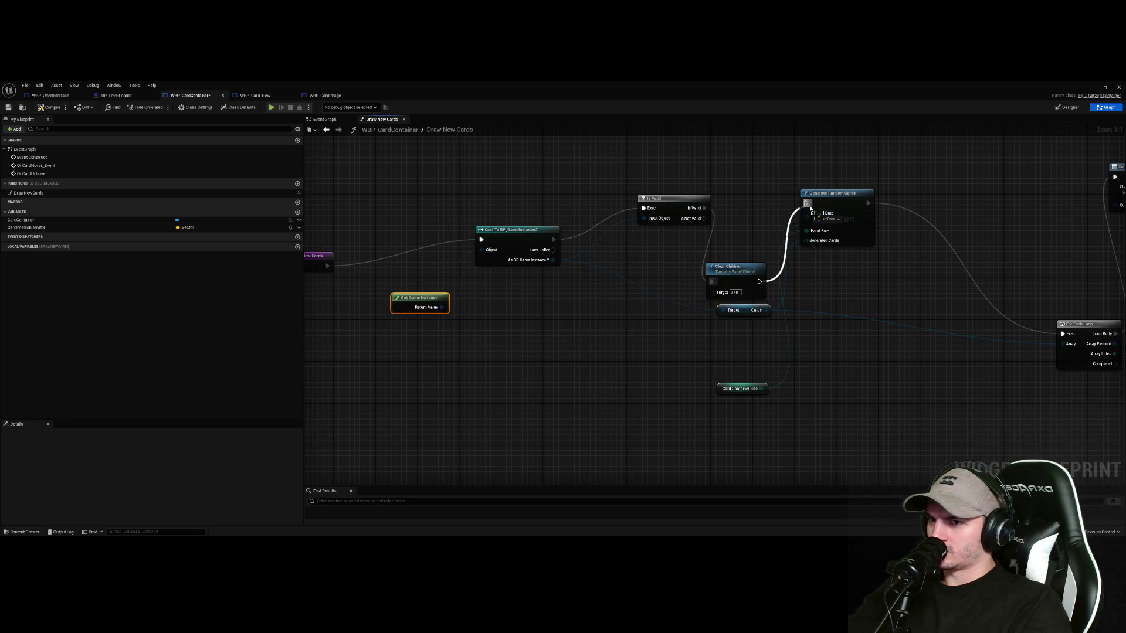
left_click_drag(757, 272, 772, 241)
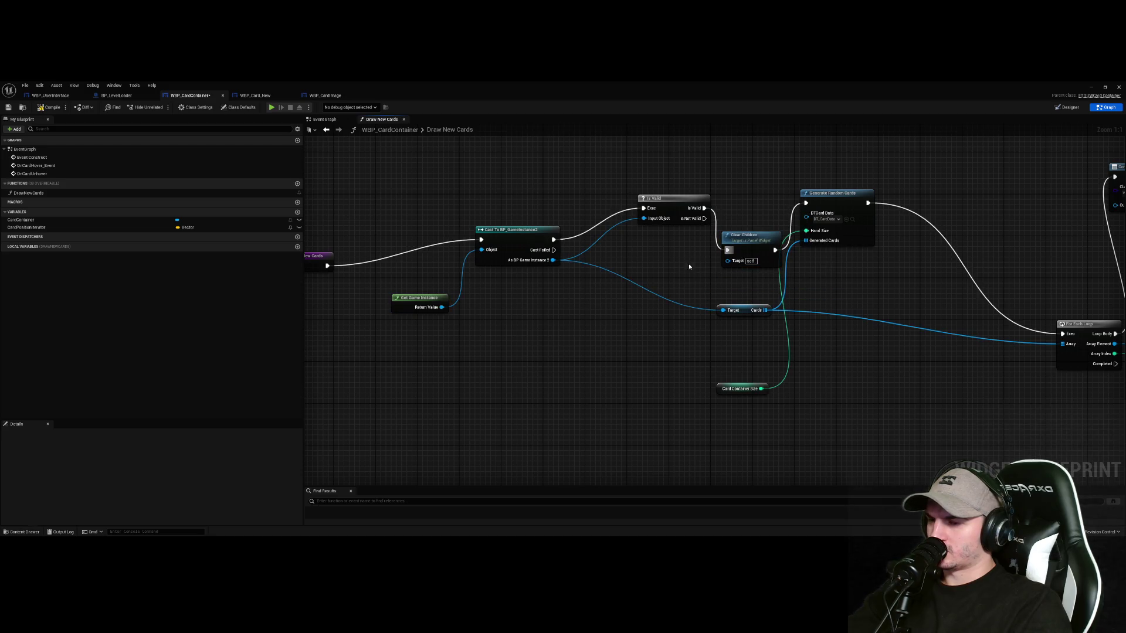
Add a CardContainer getter and connect it to Clear Children's Target
mouse_move(23, 220)
left_mouse_down()
mouse_move(537, 321)
mouse_move(701, 281)
mouse_move(728, 260)
left_mouse_up()
left_click(554, 323)
left_click(8, 107)
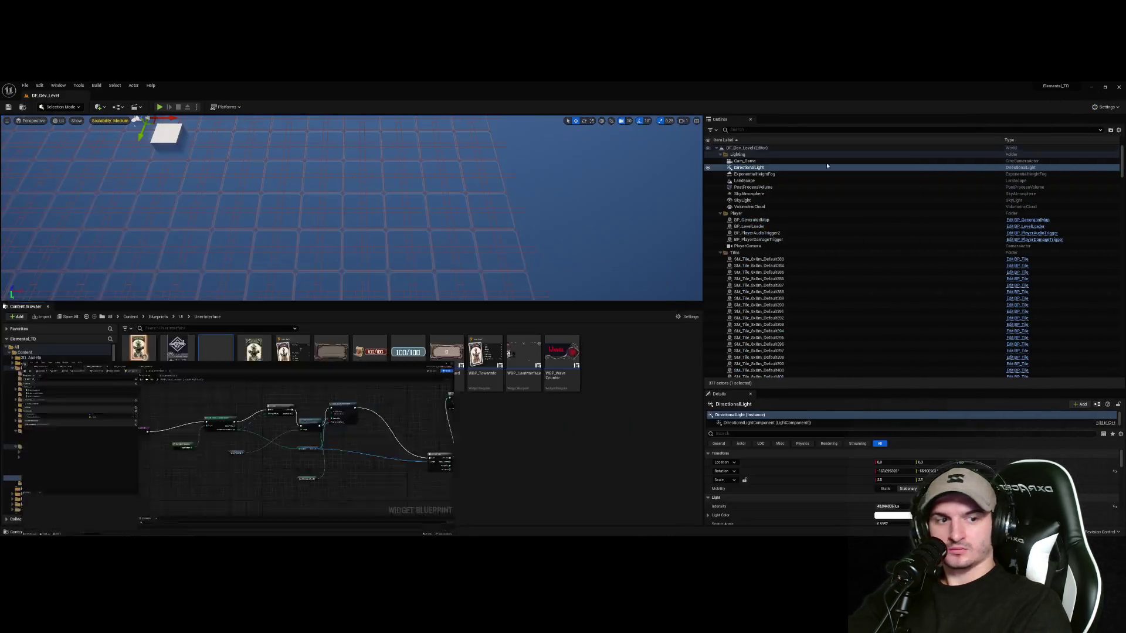
Start a playtest, dismiss the tutorial popup, and reroll the hand three times
left_click(160, 108)
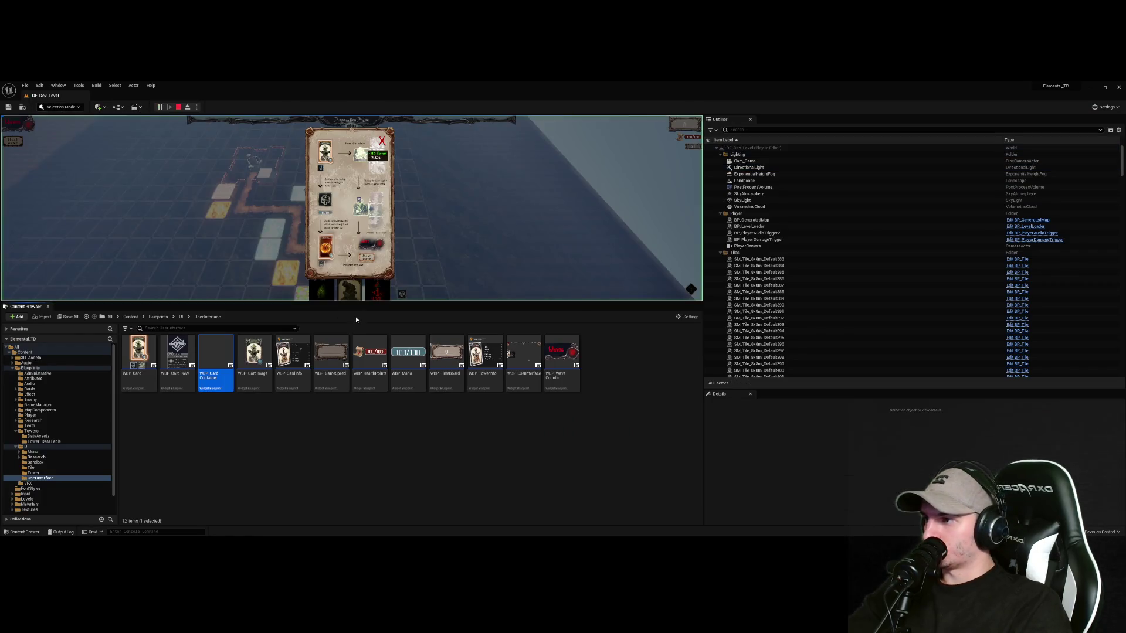
left_click(381, 143)
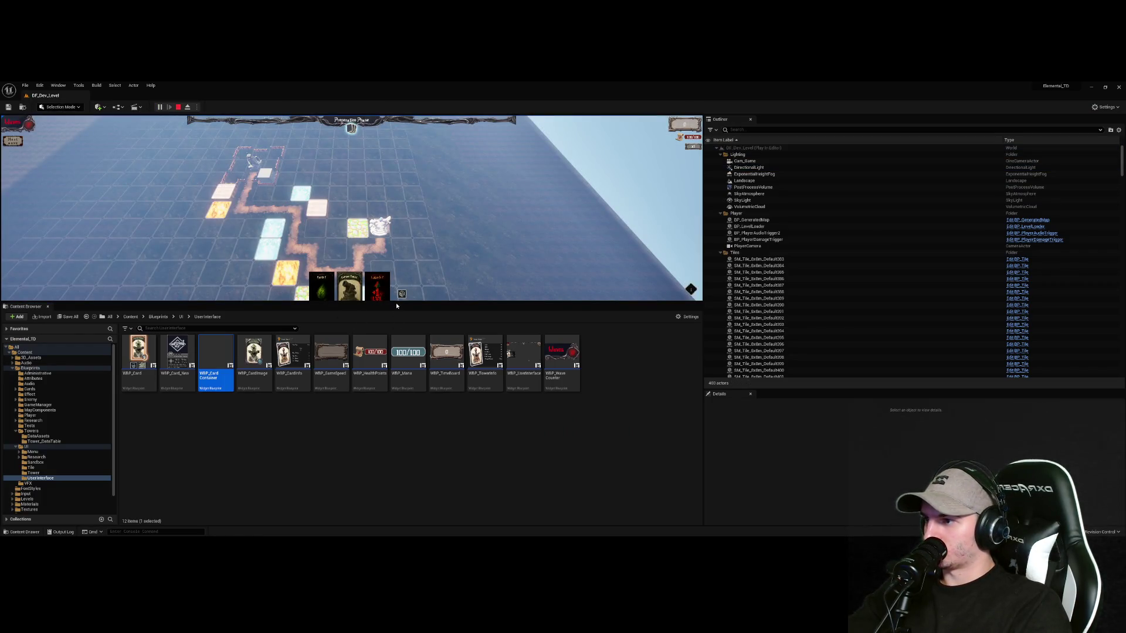
left_click_drag(395, 303, 369, 445)
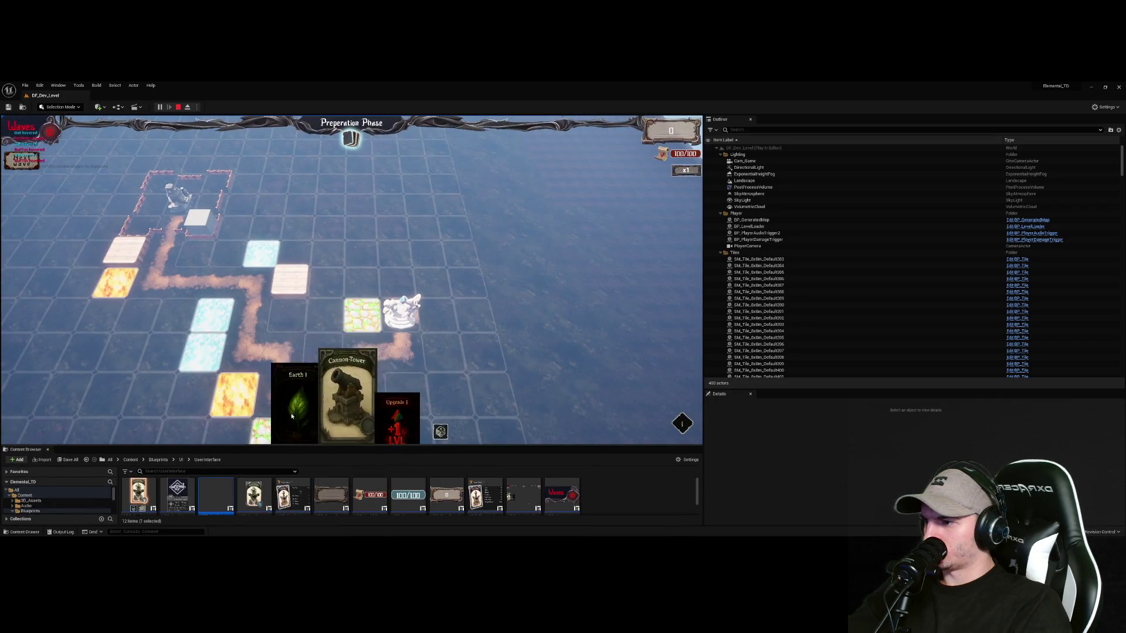
left_click(441, 432)
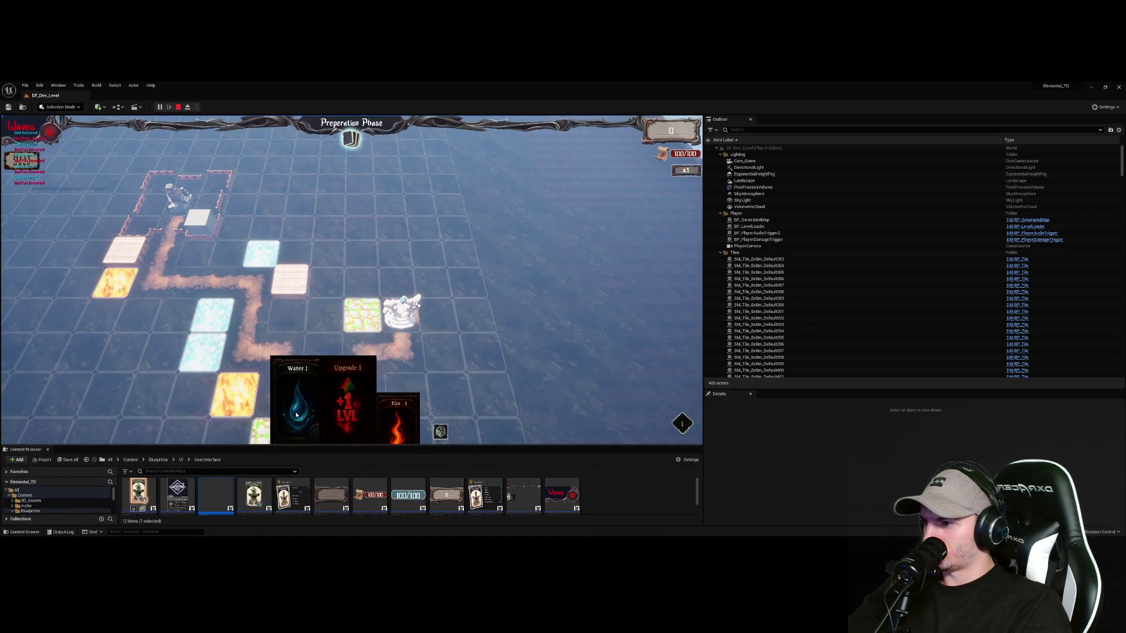
left_click(441, 432)
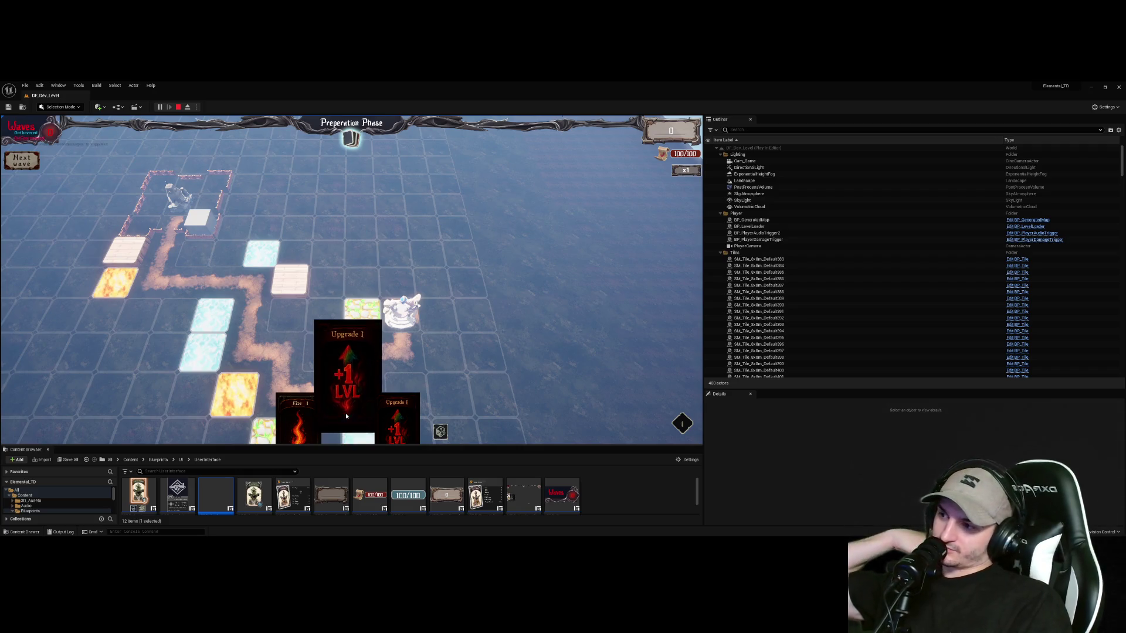
left_click(441, 433)
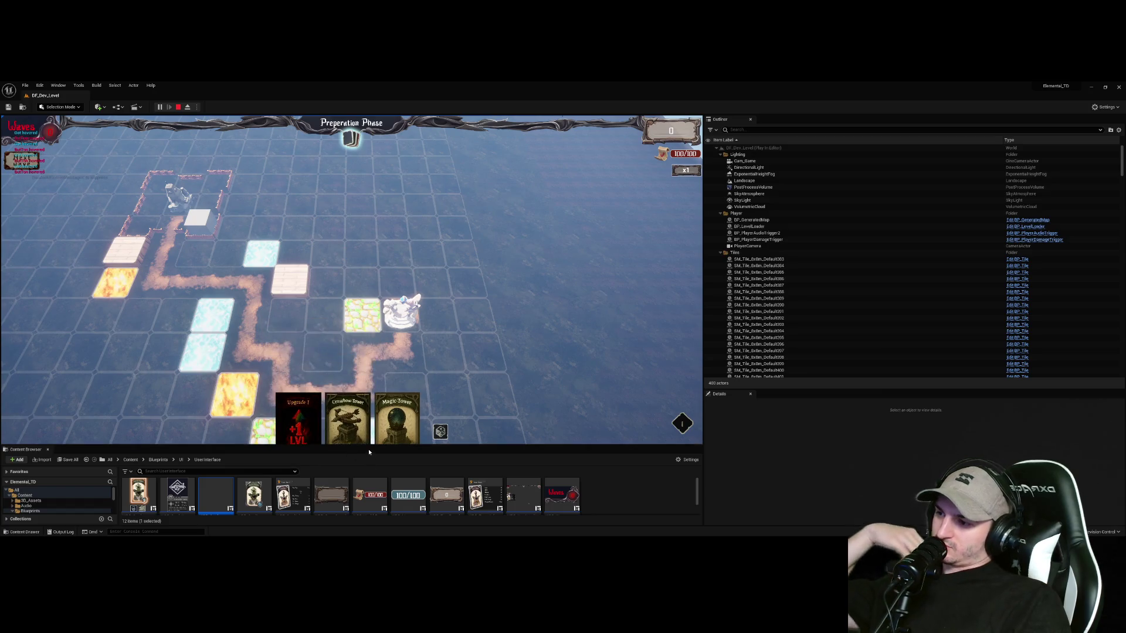
Enlarge the game viewport and hover over the hand cards to check their hover behaviour
left_click_drag(367, 446, 367, 502)
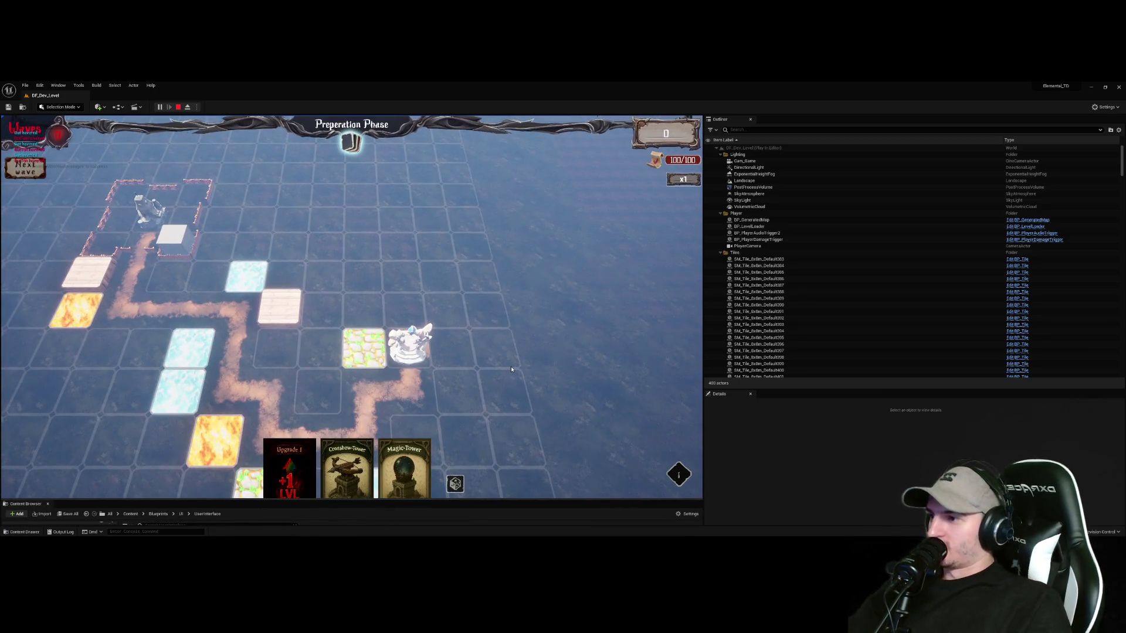
scroll(511, 366, "down", 3)
scroll(507, 359, "down", 3)
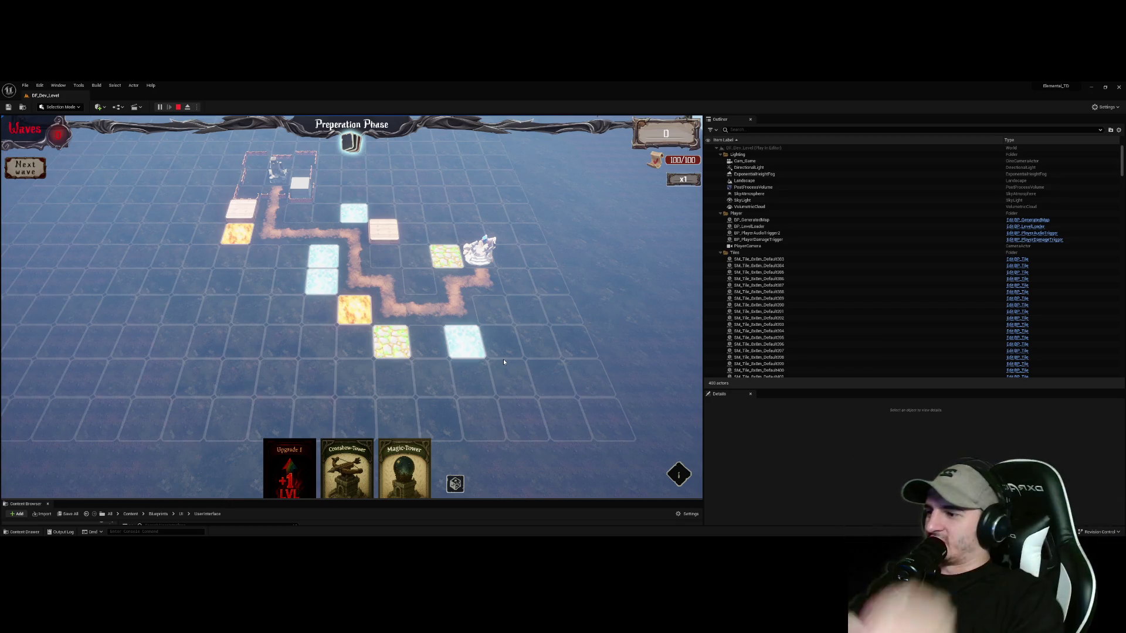
mouse_move(343, 463)
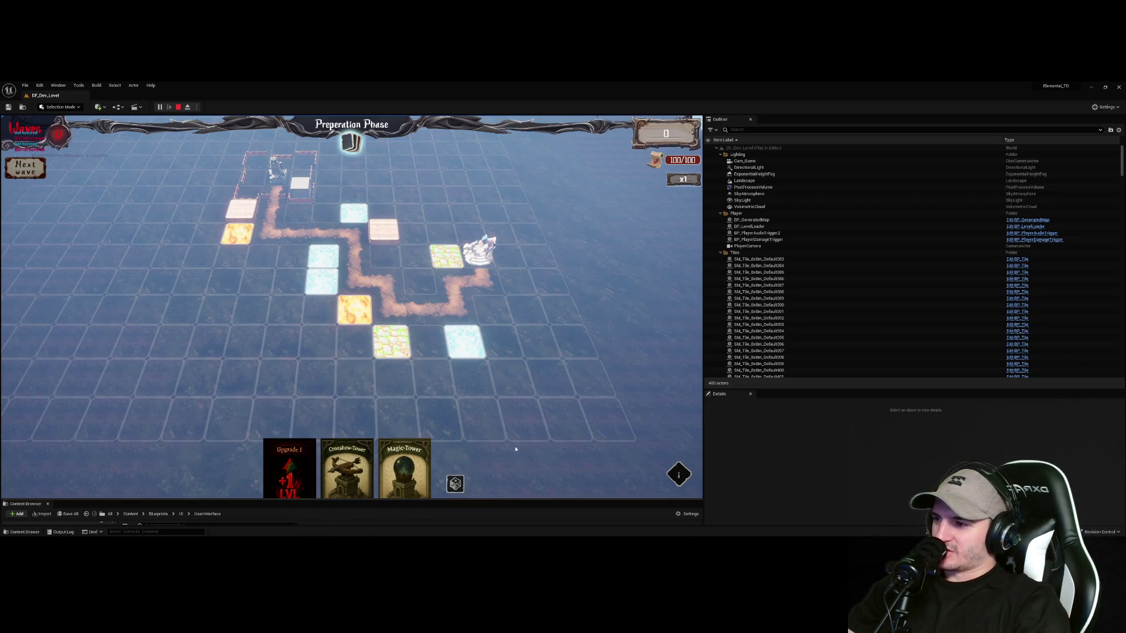
scroll(511, 420, "up", 3)
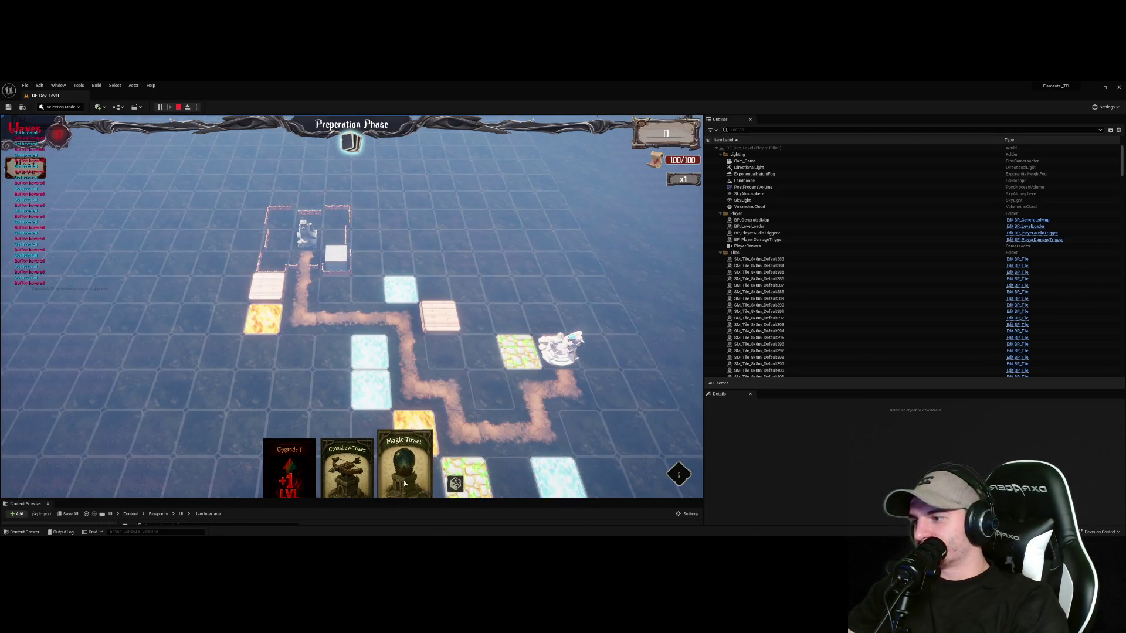
mouse_move(440, 403)
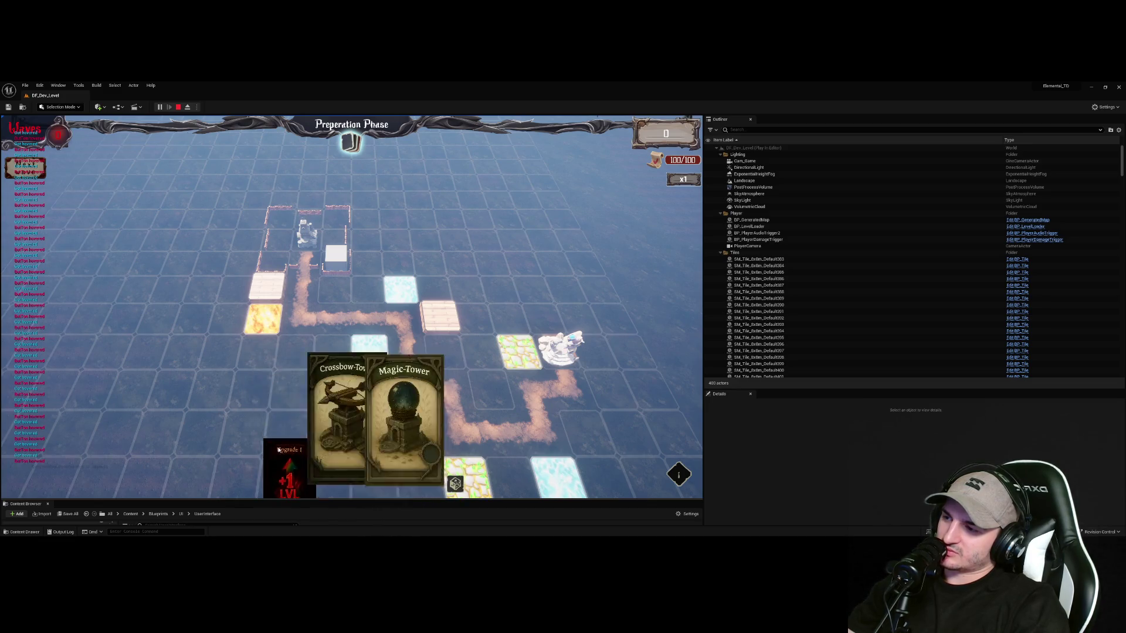
mouse_move(276, 444)
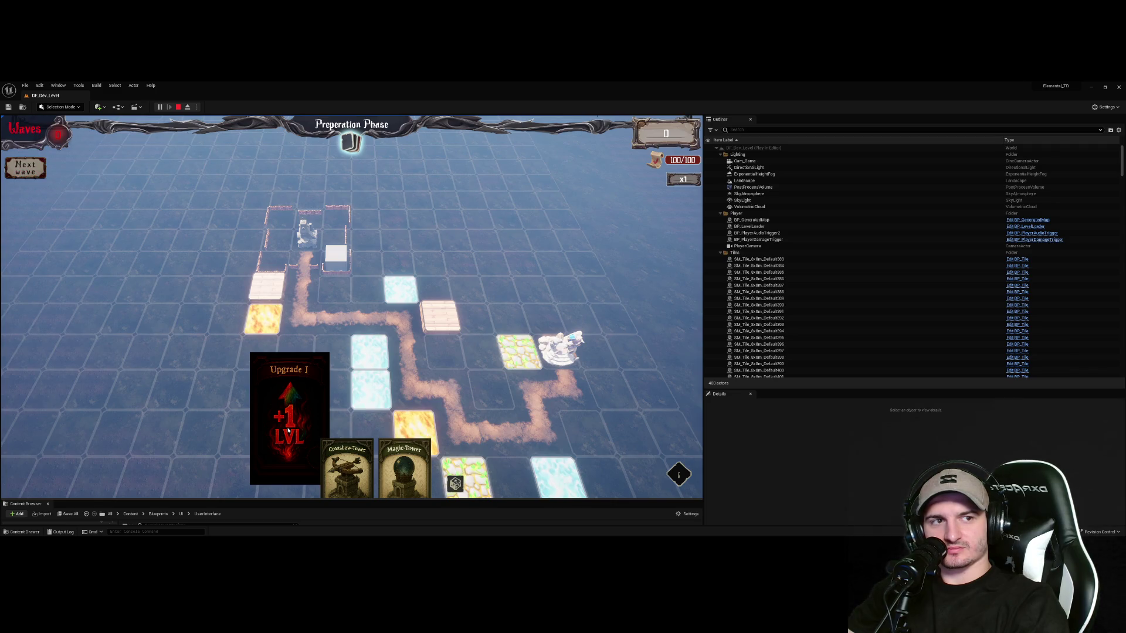
mouse_move(418, 462)
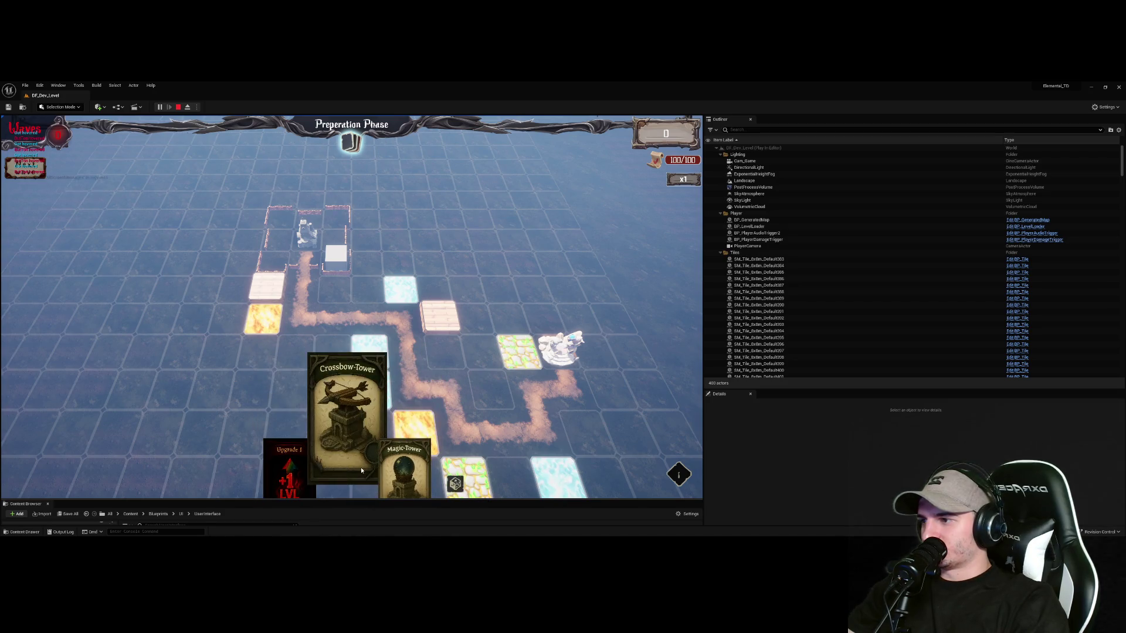
scroll(381, 473, "down", 1)
scroll(405, 463, "down", 1)
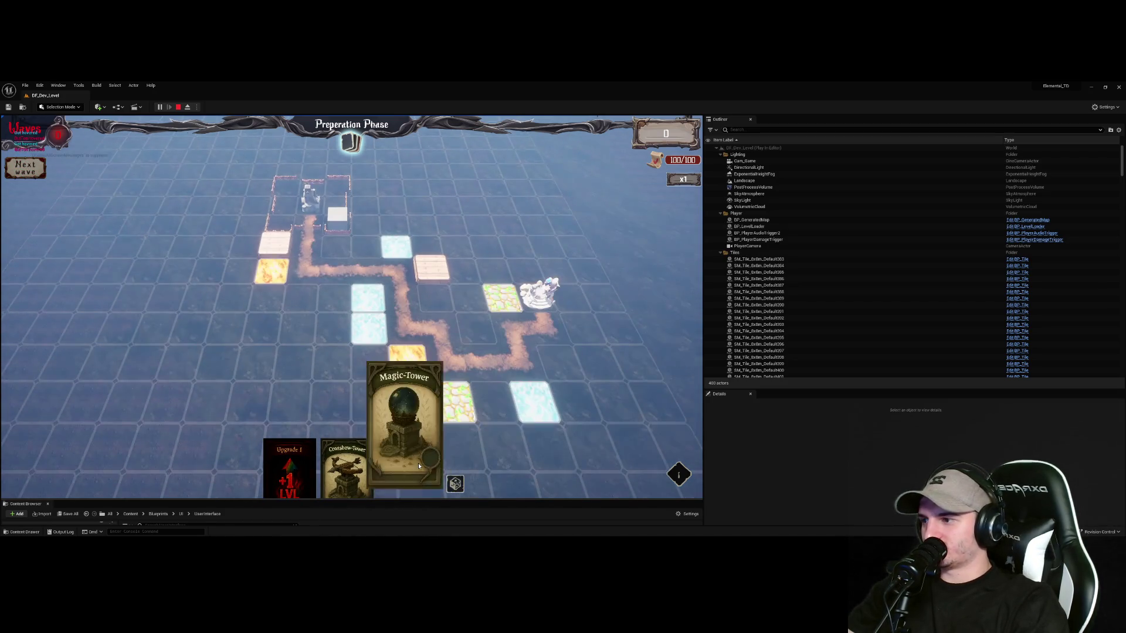
Rotate and shift the game camera around the board with E and R, then stop with Esc
key("e")
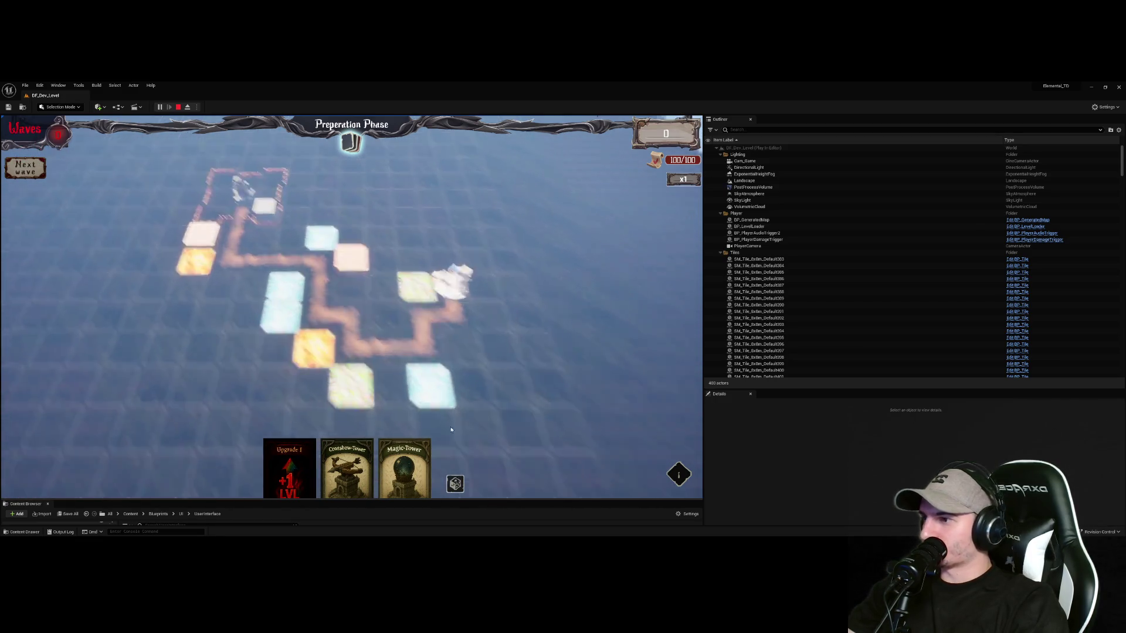
key("r")
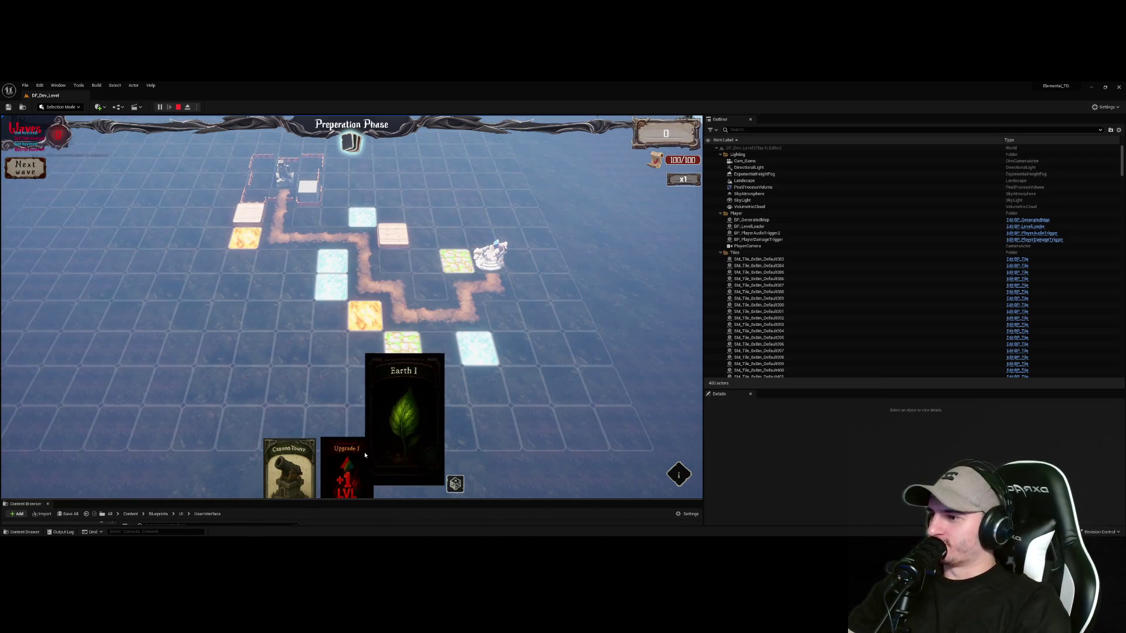
key("Escape")
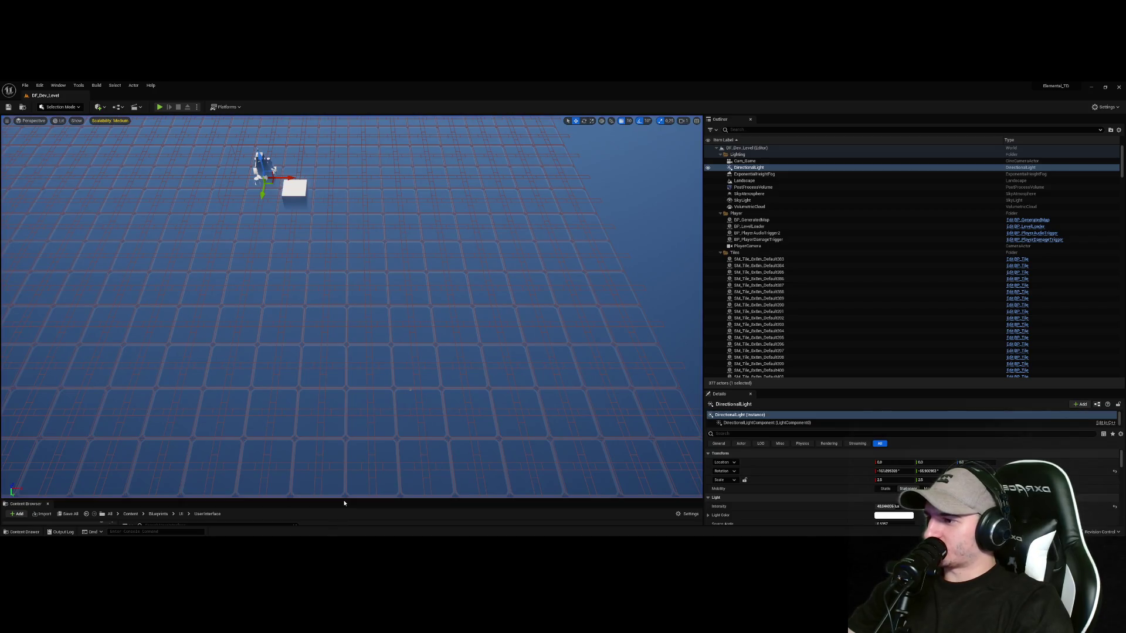
Expand the content browser and open the WBP_Card_New blueprint
left_click_drag(340, 499, 340, 304)
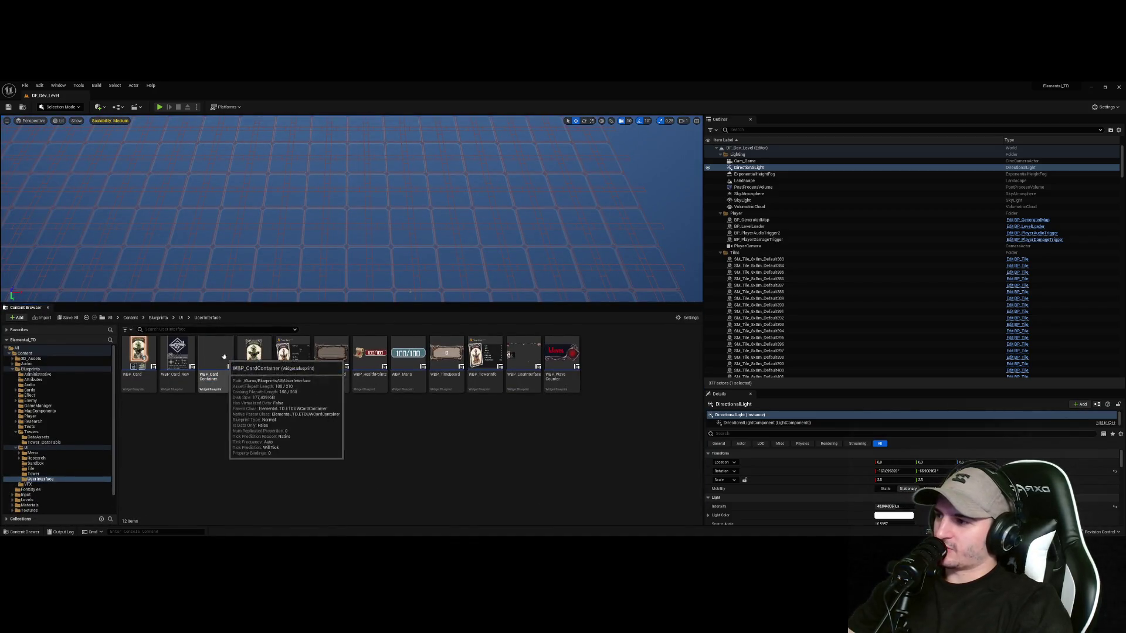
double_click(168, 356)
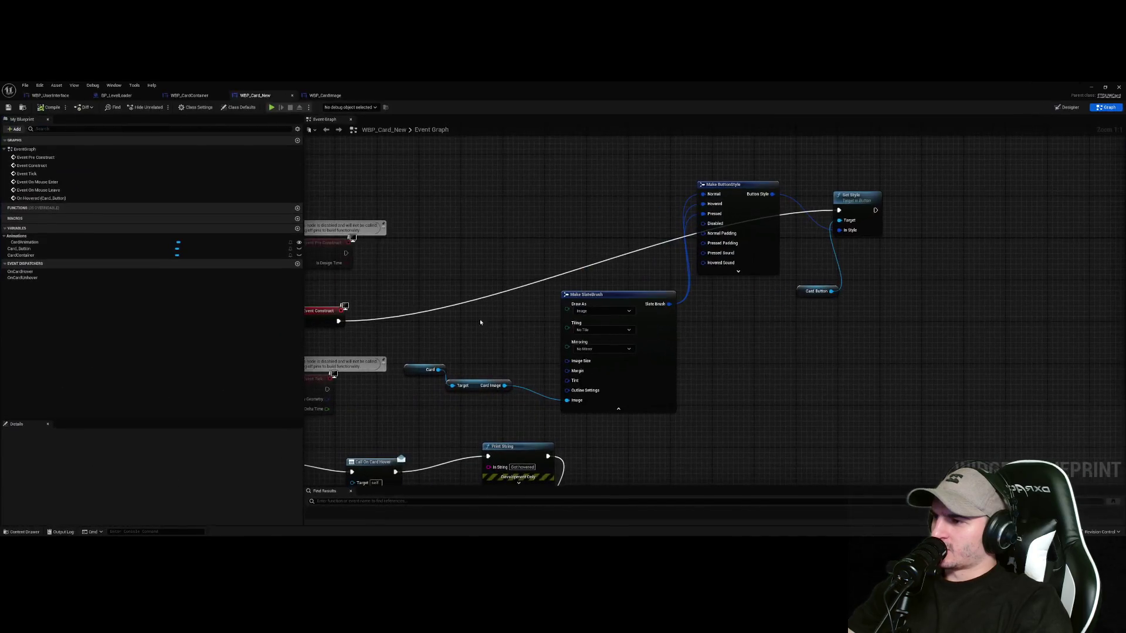
scroll(757, 385, "down", 4)
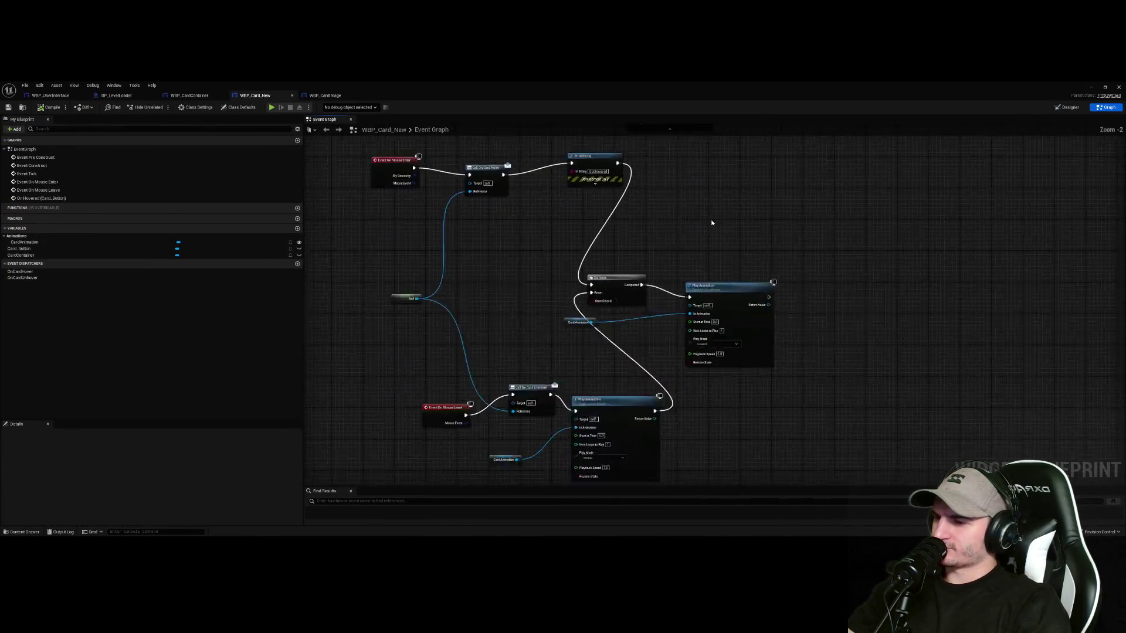
scroll(649, 221, "up", 2)
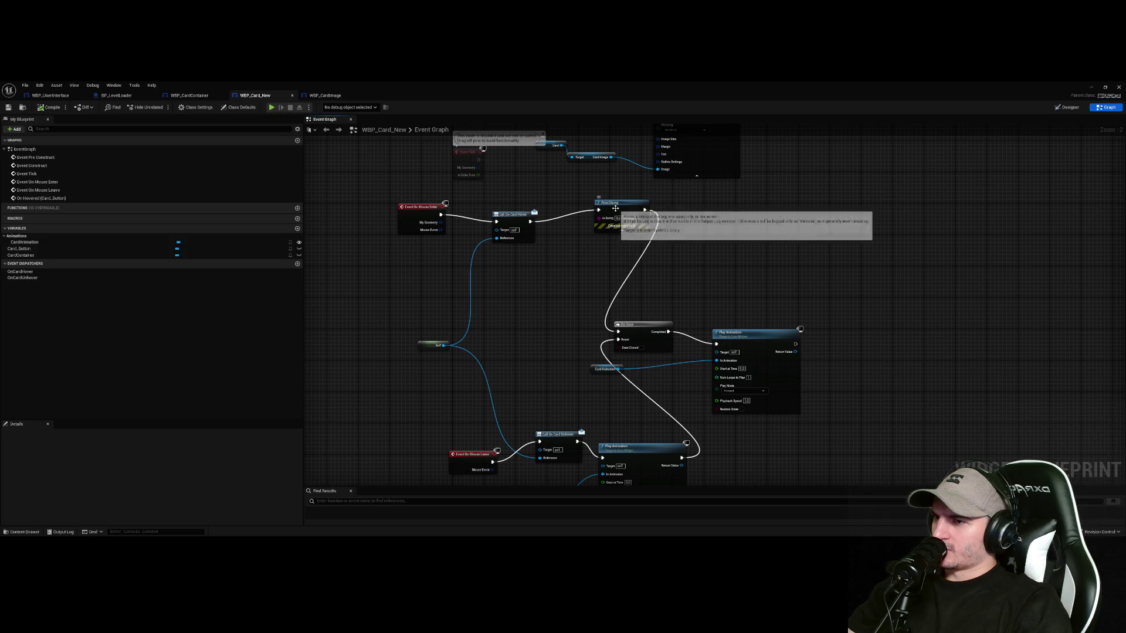
Delete the Print String node and wire Call On Card Hover directly into Do Once
key("Delete")
mouse_move(530, 220)
left_mouse_down()
mouse_move(631, 343)
mouse_move(618, 332)
left_mouse_up()
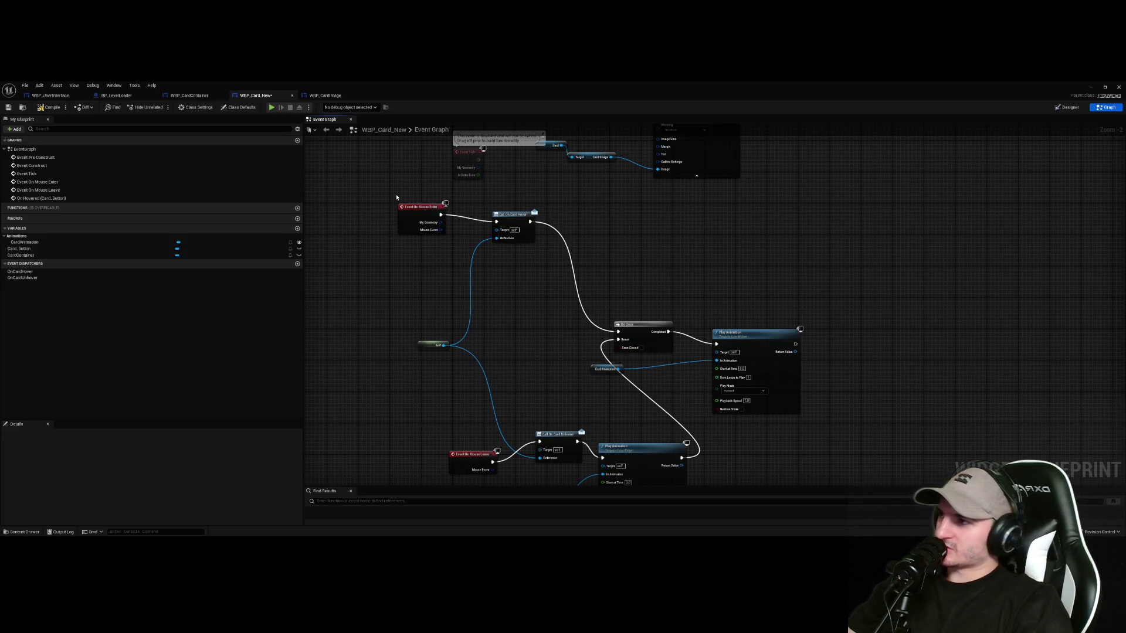
left_click(1090, 86)
double_click(146, 355)
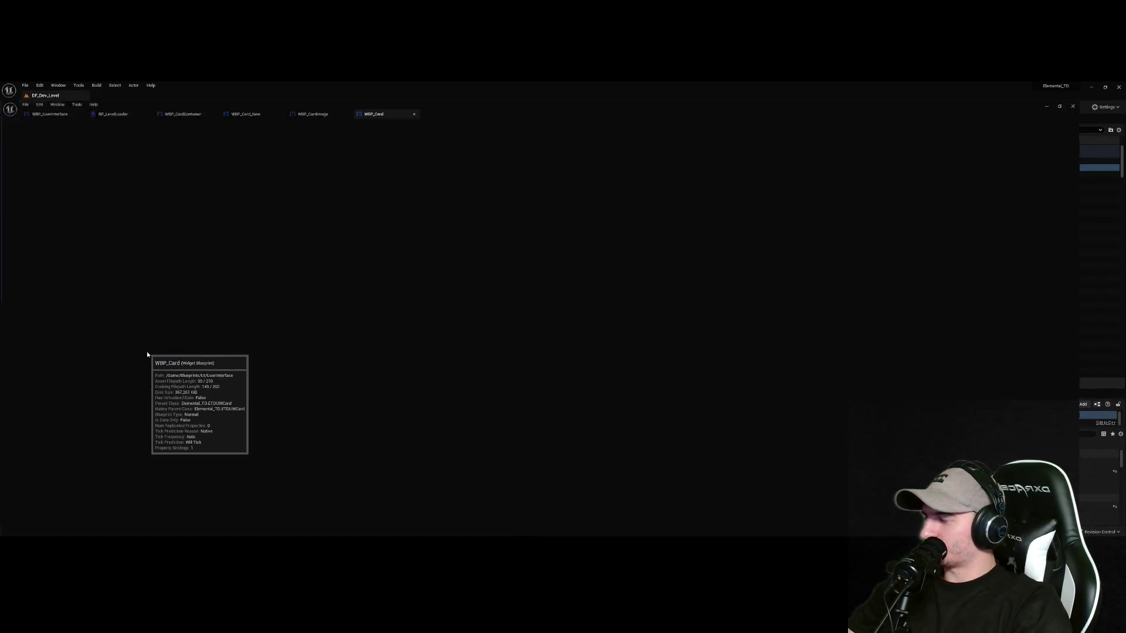
left_click(1105, 108)
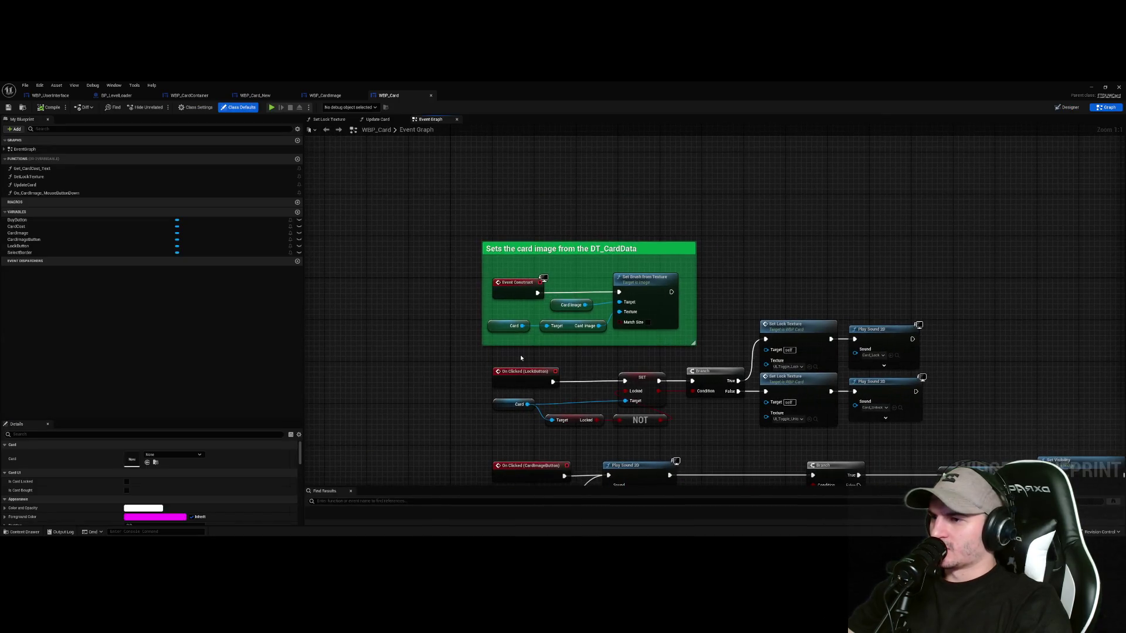
left_click(685, 330)
left_click_drag(801, 346, 697, 243)
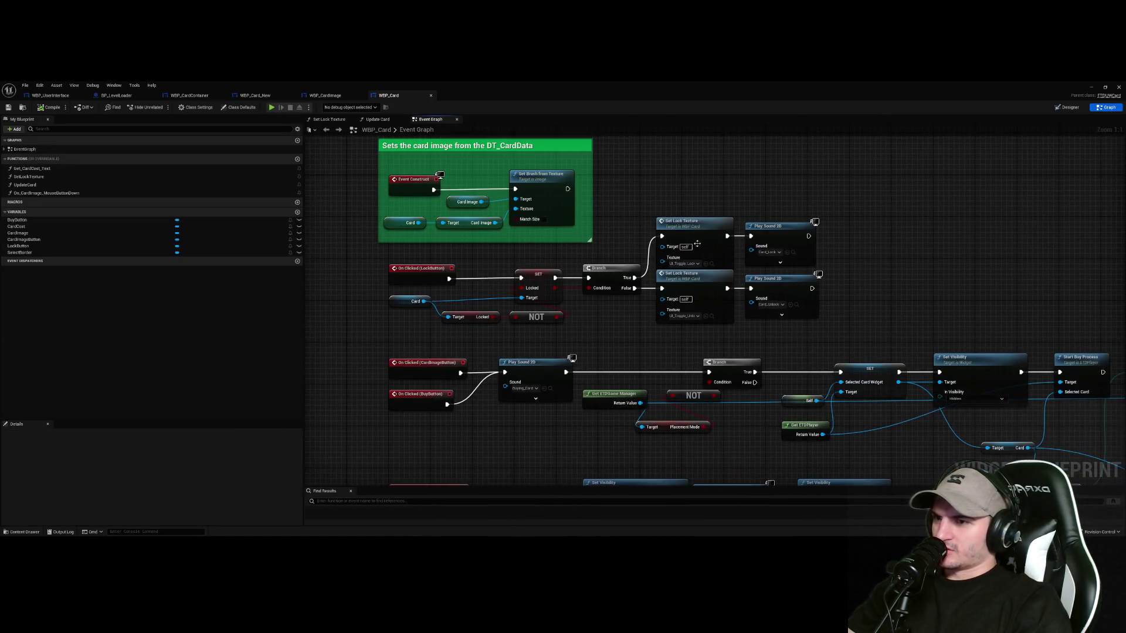
scroll(469, 328, "down", 2)
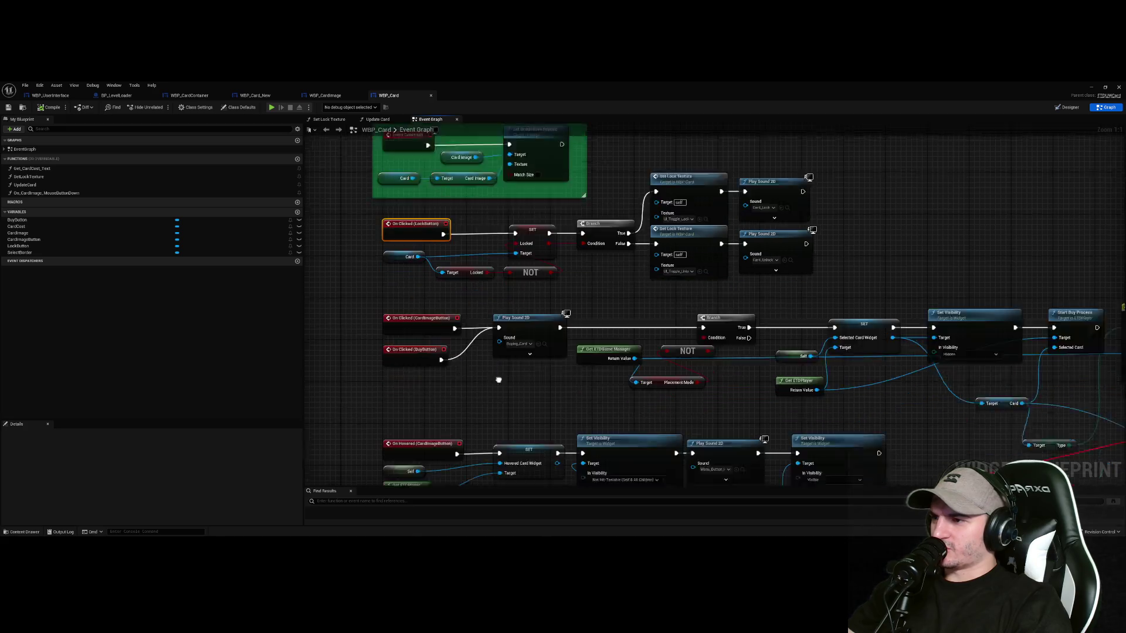
left_click(446, 264)
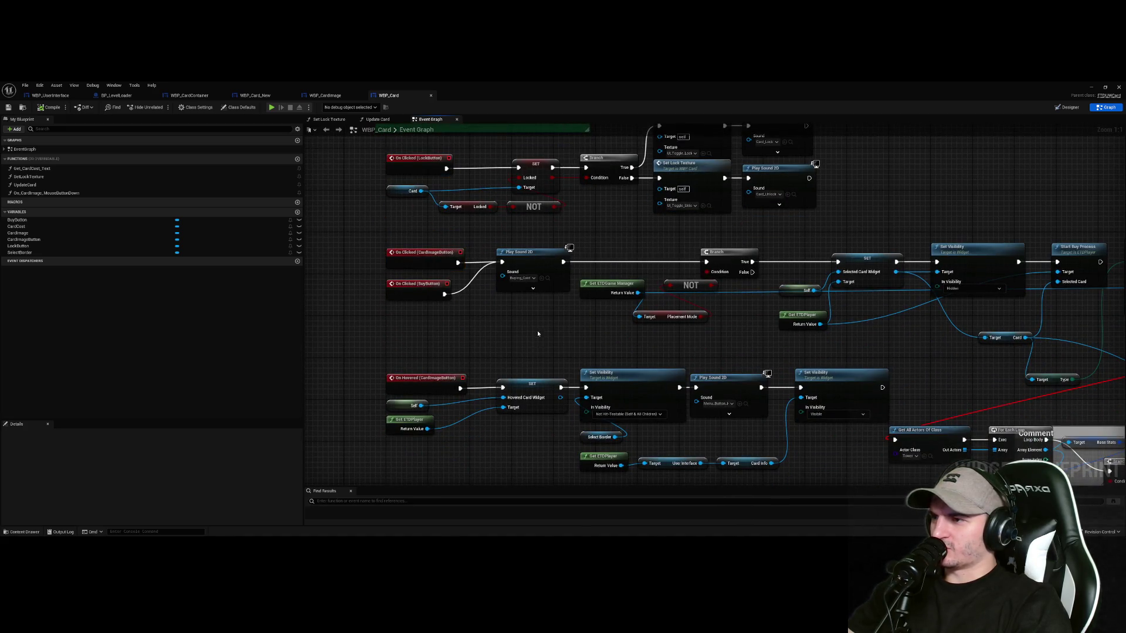
left_click_drag(537, 333, 471, 334)
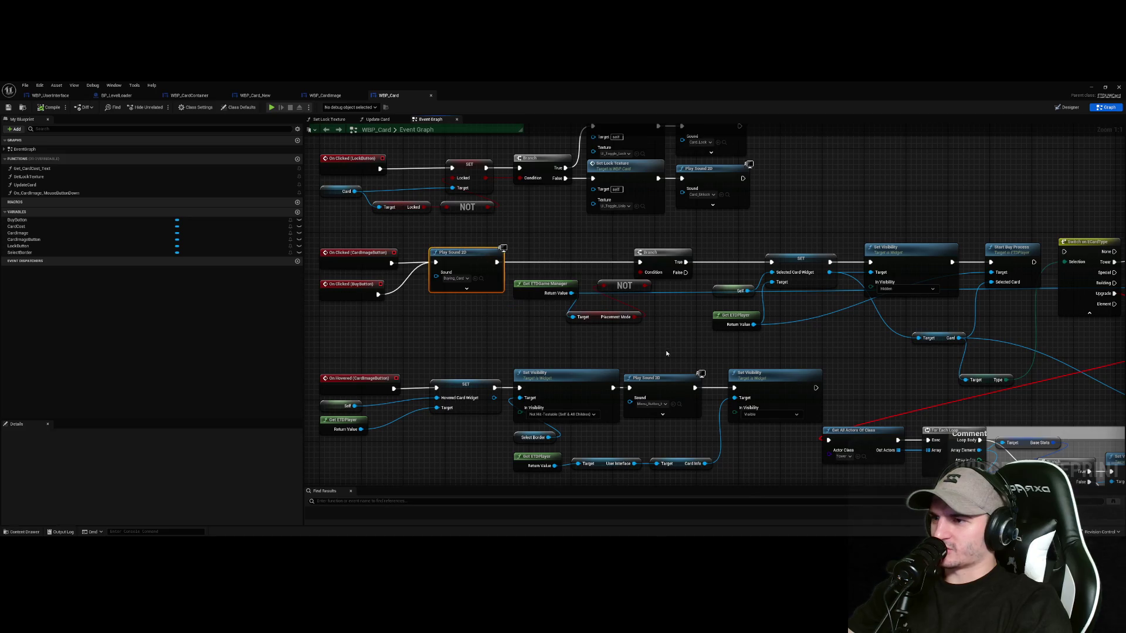
scroll(666, 353, "down", 2)
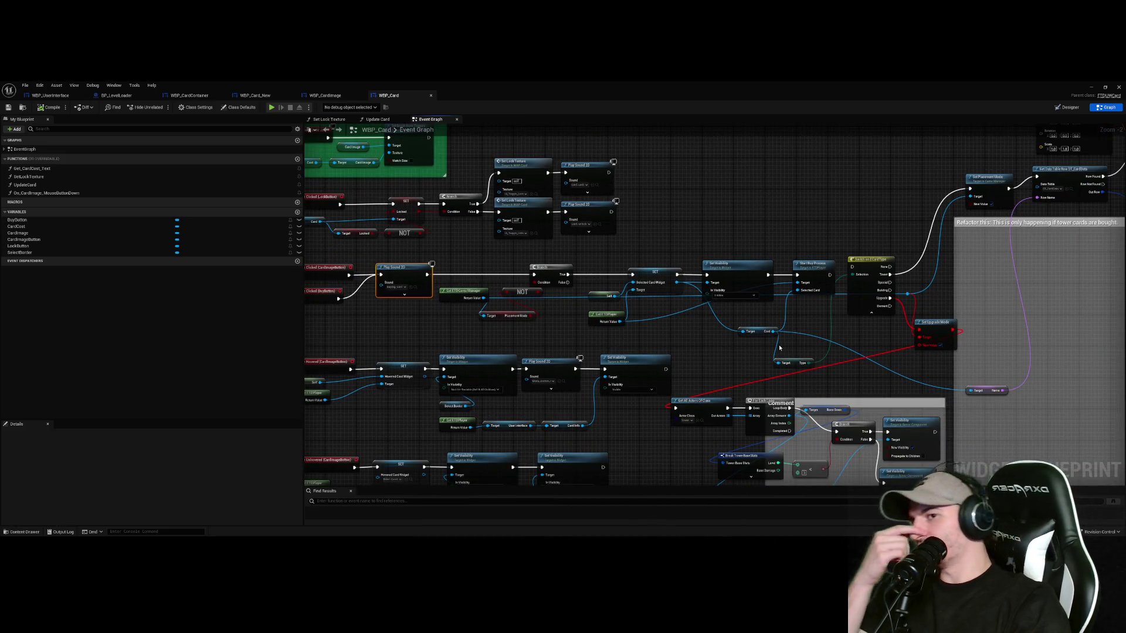
scroll(780, 347, "down", 2)
scroll(844, 327, "up", 2)
scroll(774, 372, "down", 1)
scroll(689, 341, "up", 1)
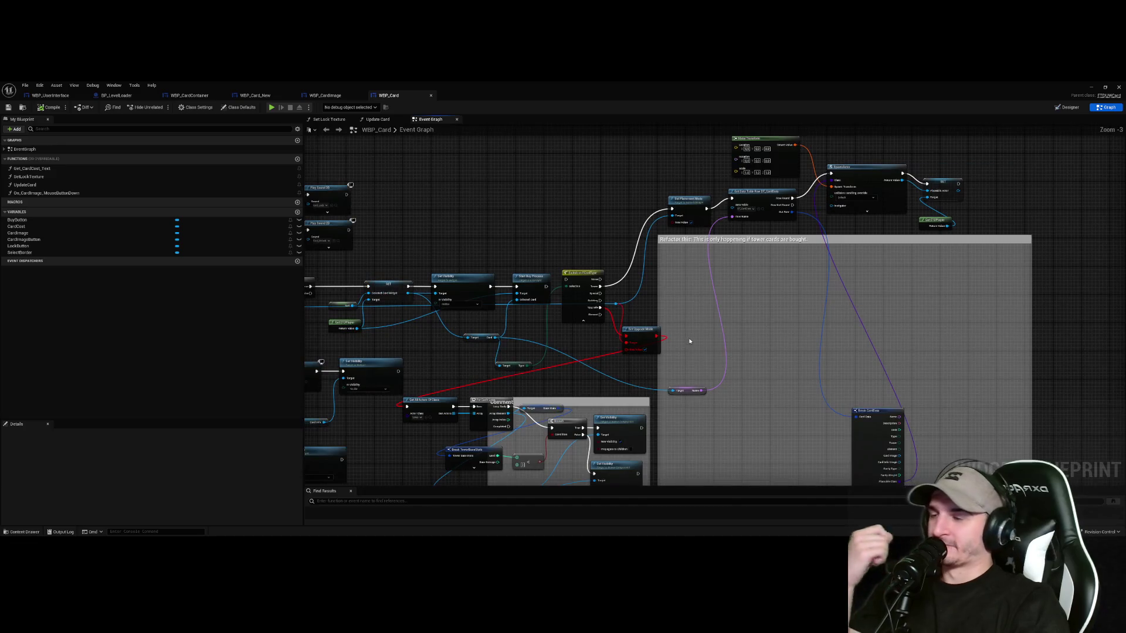
scroll(768, 304, "up", 4)
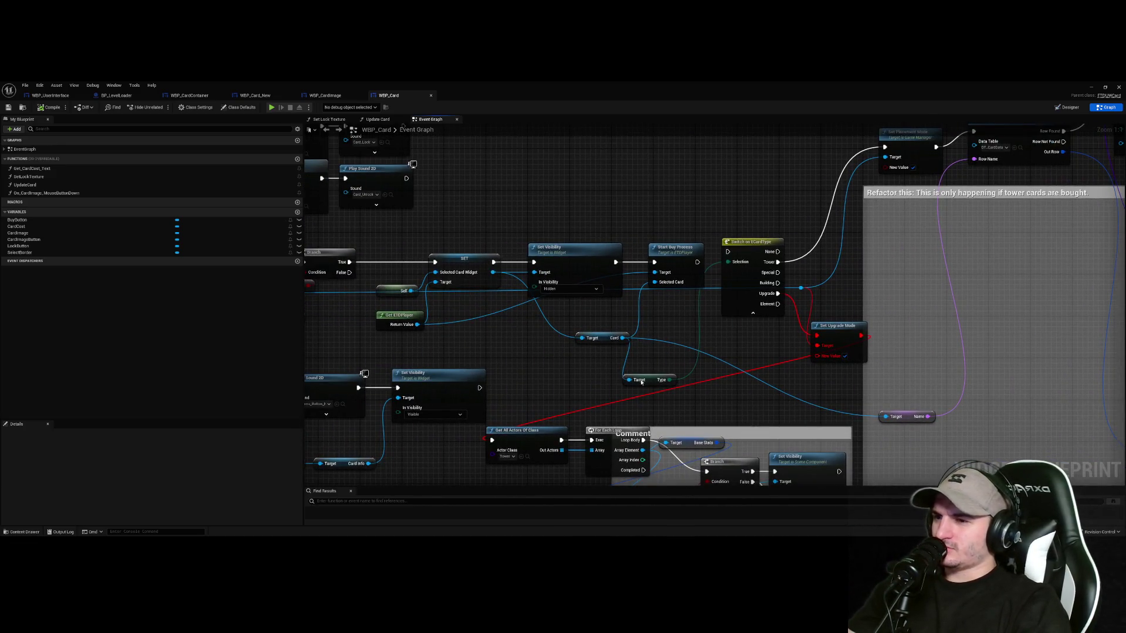
scroll(641, 381, "down", 3)
scroll(494, 295, "up", 3)
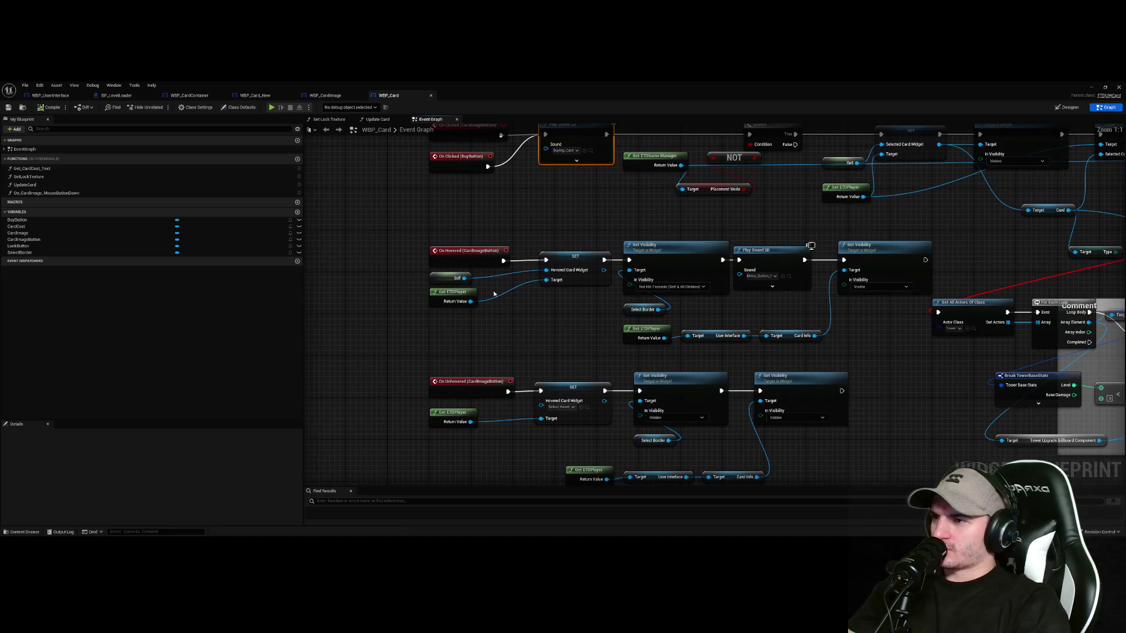
mouse_move(414, 235)
left_mouse_down()
mouse_move(512, 273)
mouse_move(868, 352)
mouse_move(865, 448)
left_mouse_up()
left_click_drag(457, 430, 424, 285)
mouse_move(386, 231)
left_mouse_down()
mouse_move(831, 357)
mouse_move(488, 210)
left_mouse_up()
left_click(831, 356)
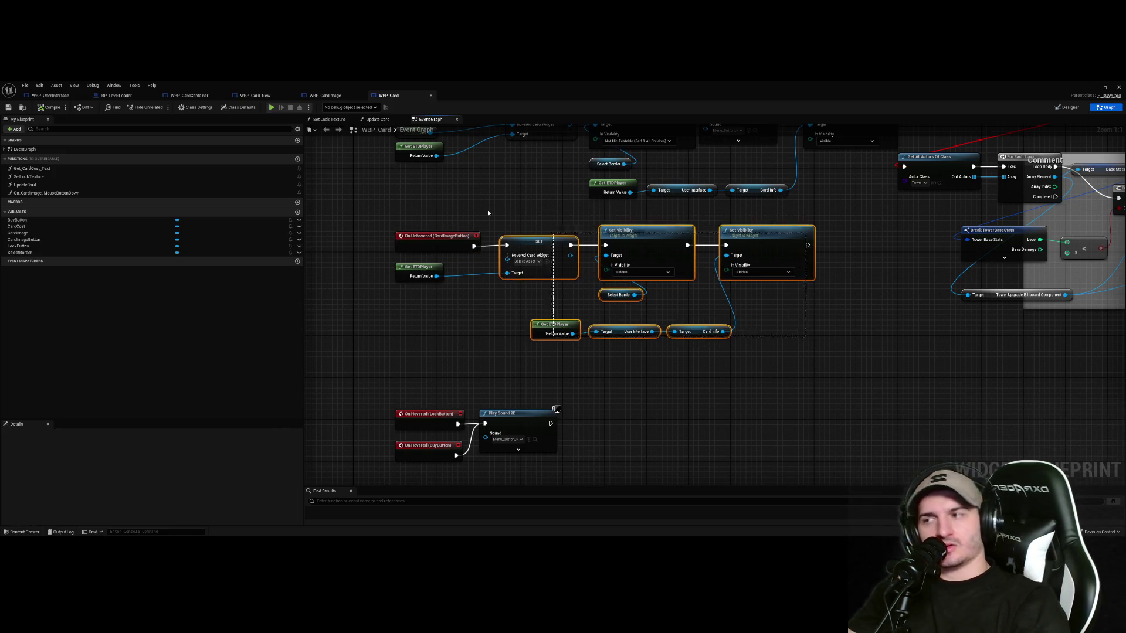
left_click(667, 388)
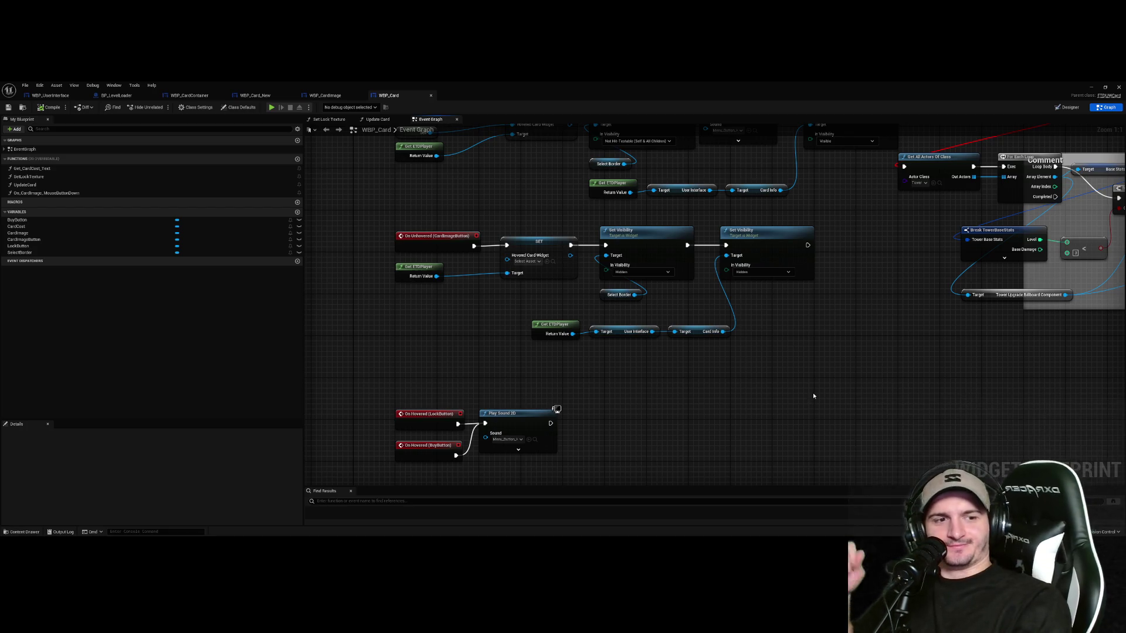
scroll(812, 396, "down", 3)
Bring Make Transform and SpawnActor into view and move the Set Upgrade Mode node lower
scroll(689, 349, "up", 4)
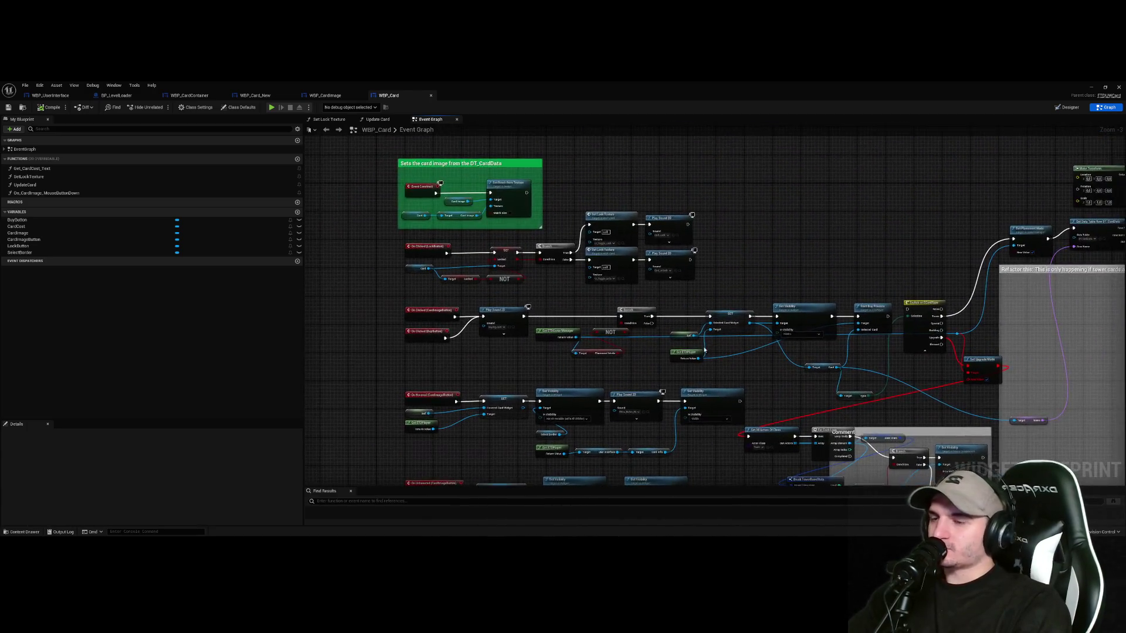
mouse_move(689, 349)
left_mouse_down()
mouse_move(476, 450)
mouse_move(400, 463)
left_mouse_up()
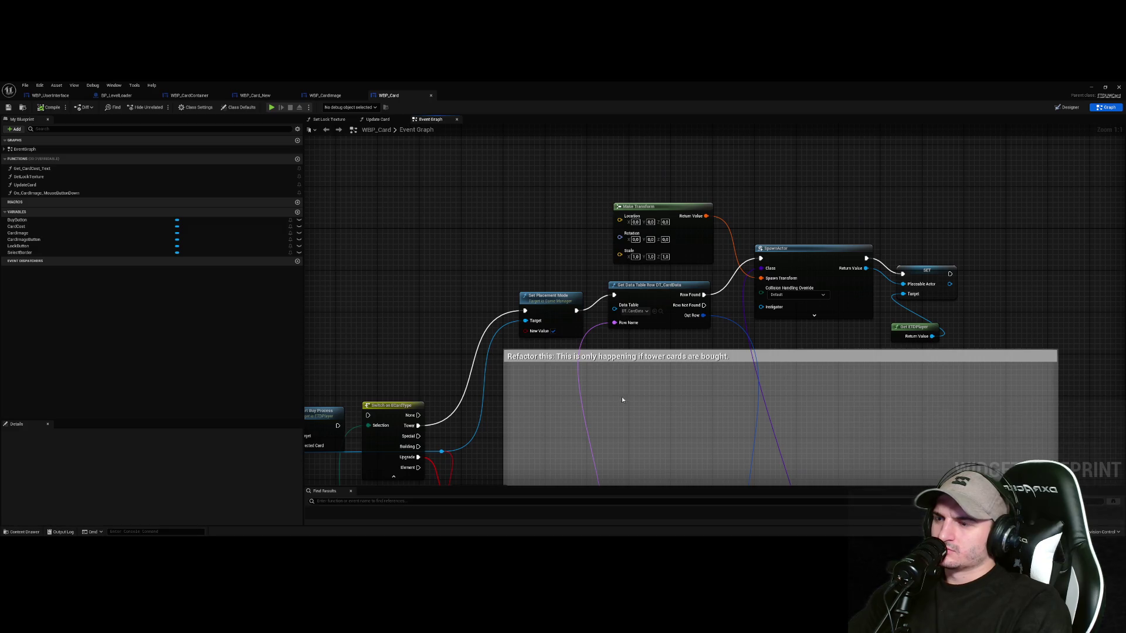
scroll(702, 367, "down", 2)
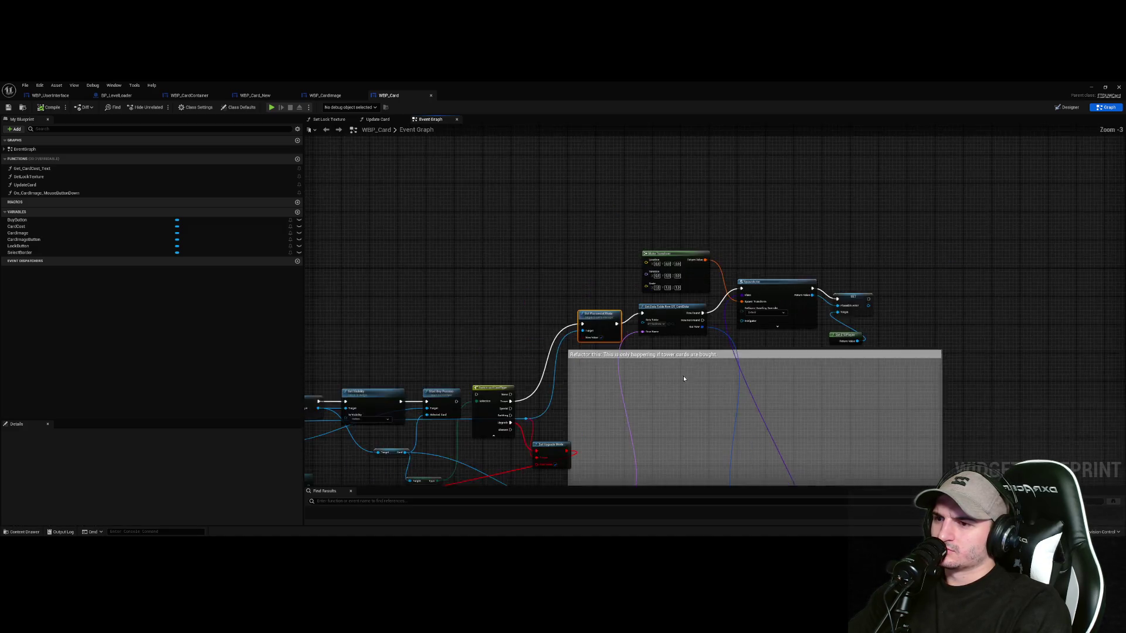
scroll(586, 445, "up", 2)
left_click(712, 318)
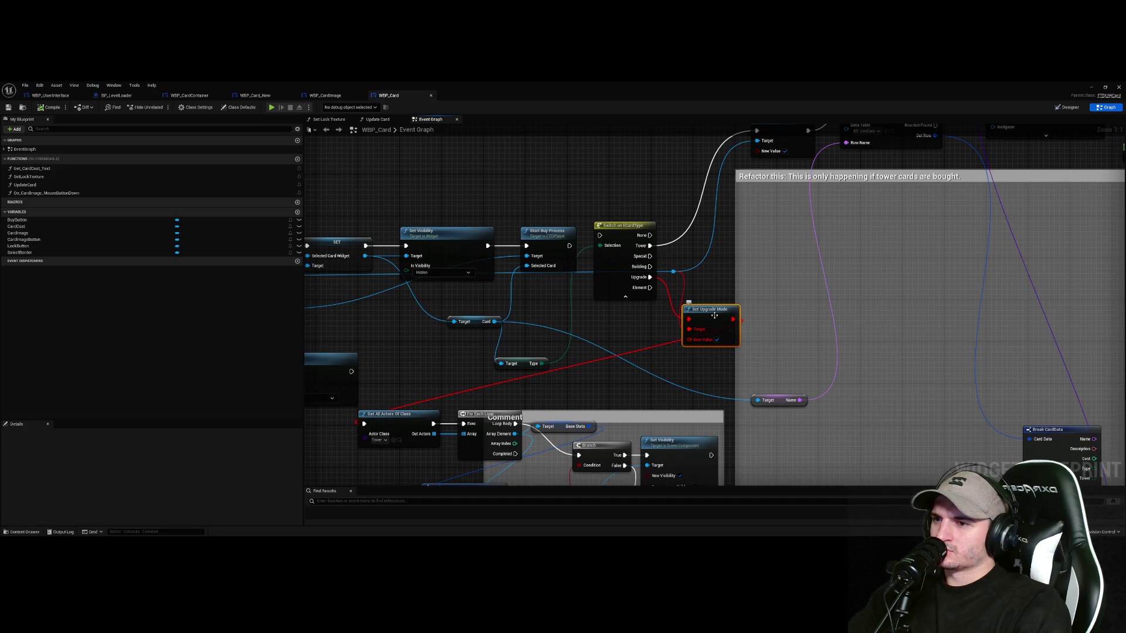
mouse_move(715, 315)
left_mouse_down()
mouse_move(752, 300)
mouse_move(660, 325)
mouse_move(716, 357)
left_mouse_up()
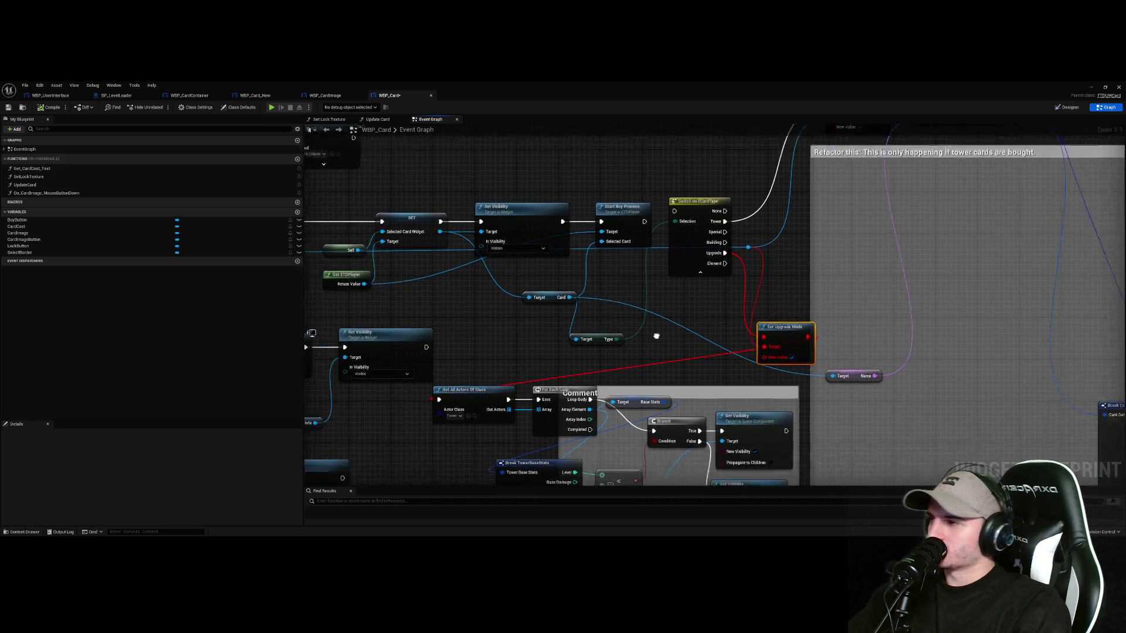
mouse_move(656, 335)
left_mouse_down()
mouse_move(729, 332)
mouse_move(696, 319)
left_mouse_up()
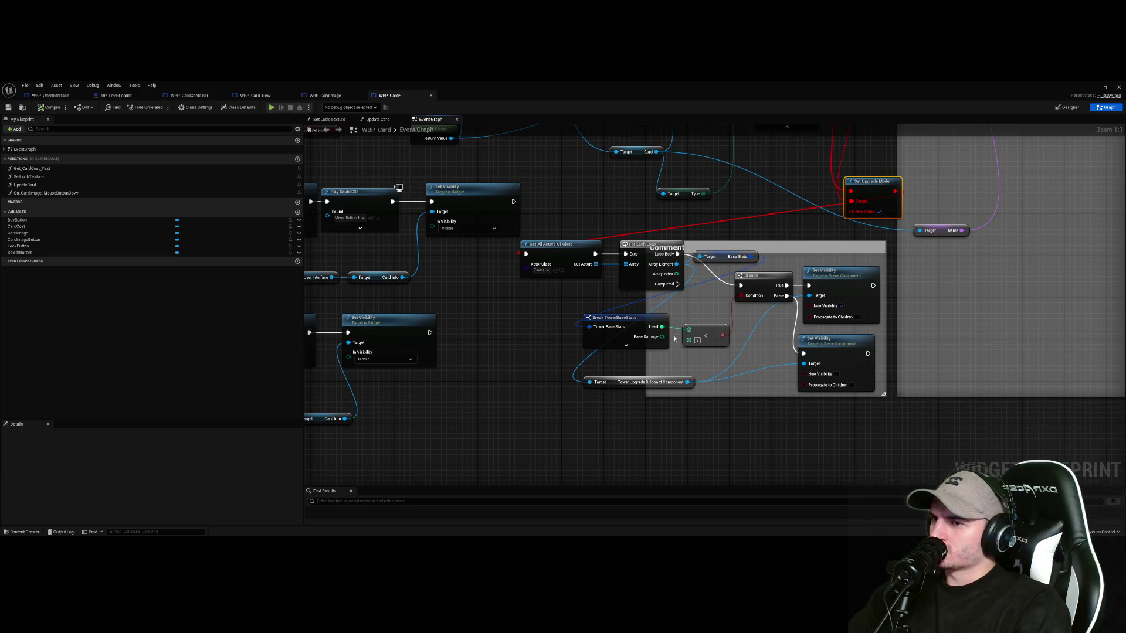
Resize the comment to enclose Get All Actors Of Class and move the hover event groups lower
left_click_drag(645, 294, 486, 310)
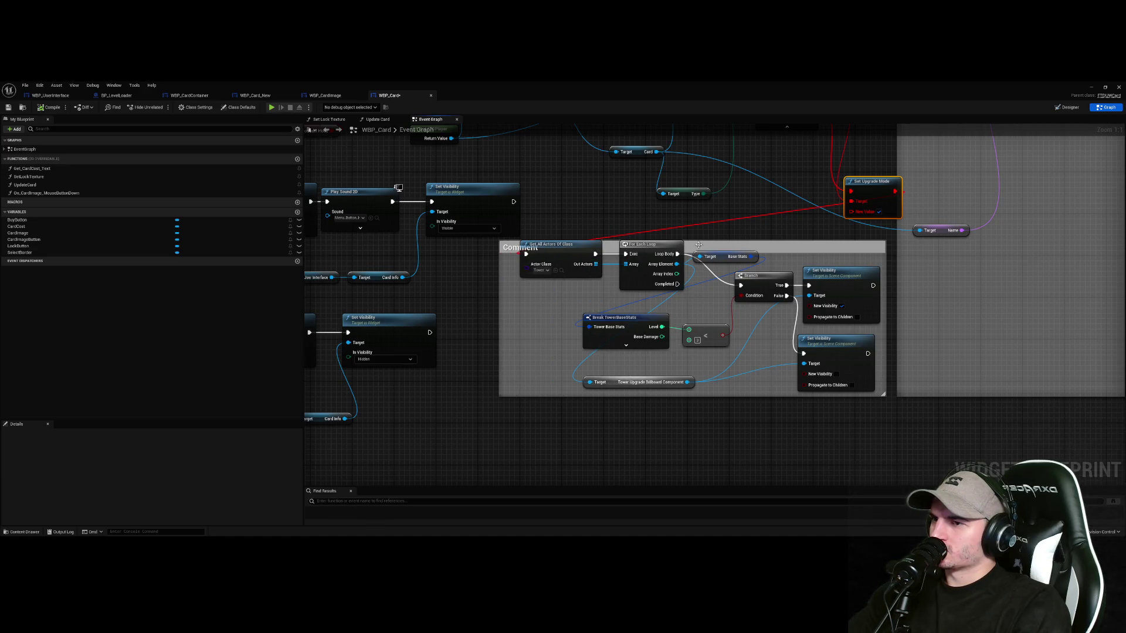
left_click_drag(701, 242, 706, 221)
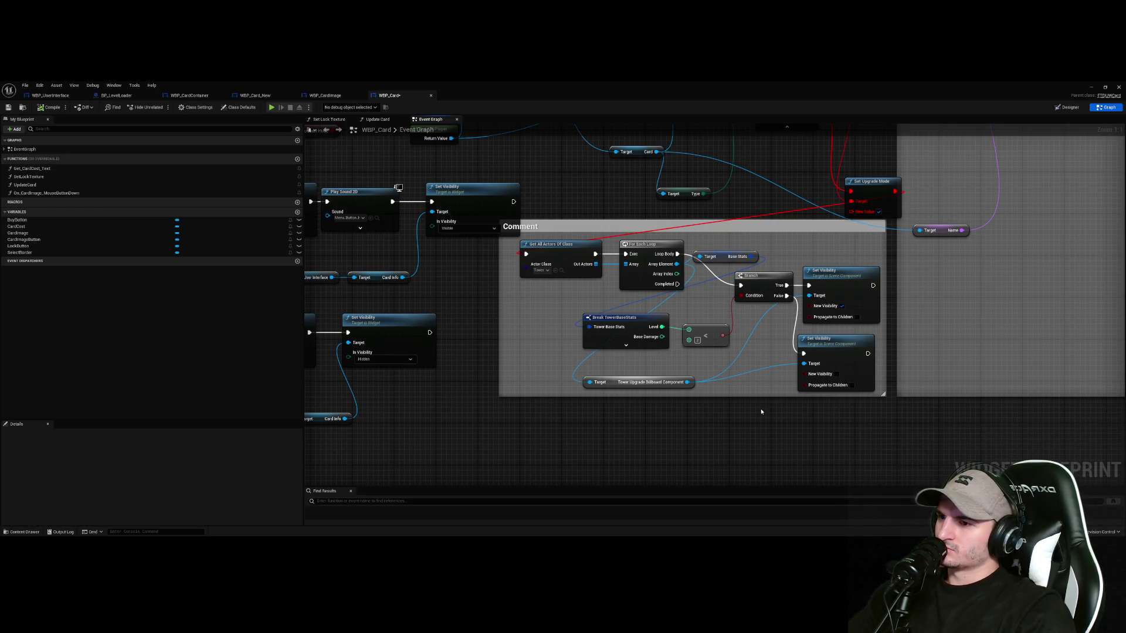
scroll(760, 408, "down", 4)
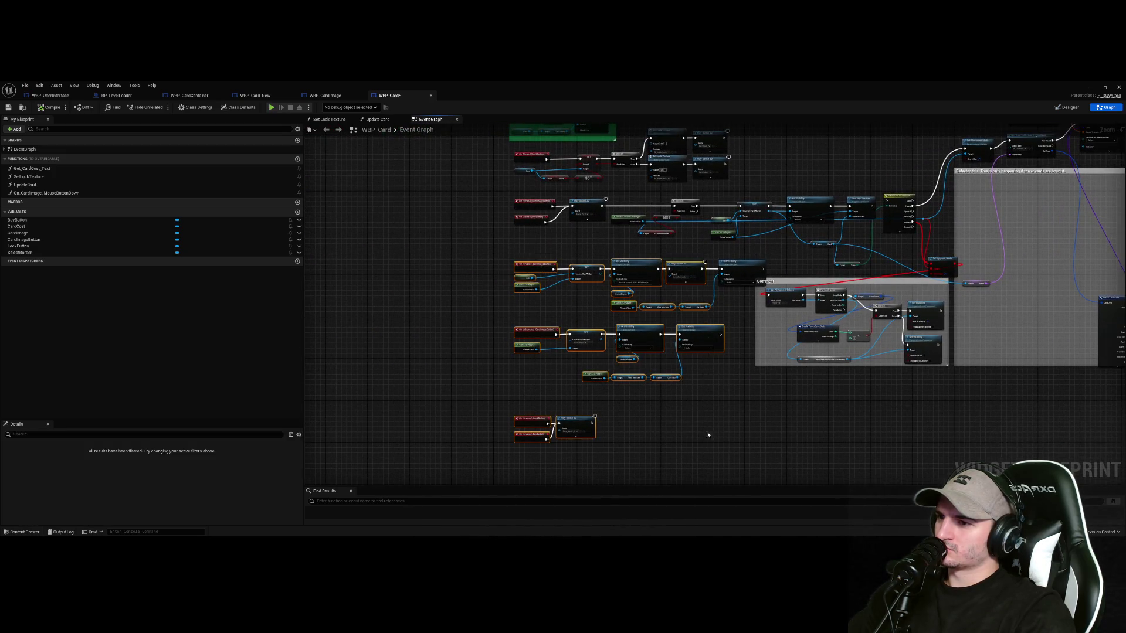
mouse_move(743, 466)
left_mouse_down()
mouse_move(482, 259)
mouse_move(417, 410)
left_mouse_up()
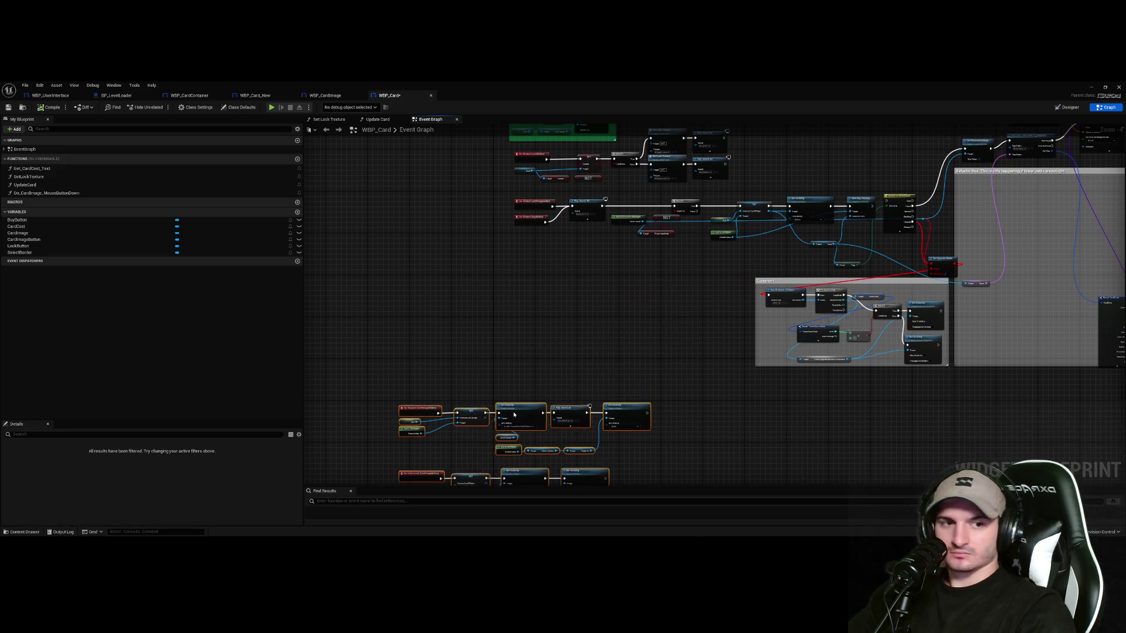
scroll(638, 314, "up", 5)
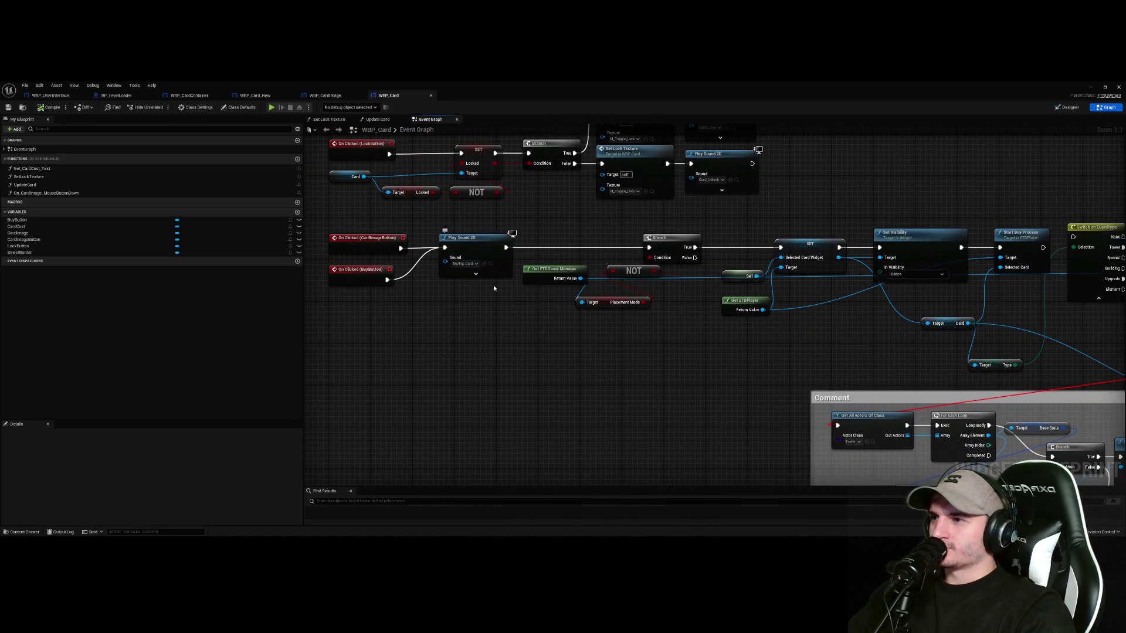
Box-select the On Clicked buy-process nodes in WBP_Card and go to WBP_Card_New
left_click_drag(471, 288, 463, 363)
mouse_move(430, 247)
left_mouse_down()
mouse_move(554, 311)
mouse_move(1060, 395)
left_mouse_up()
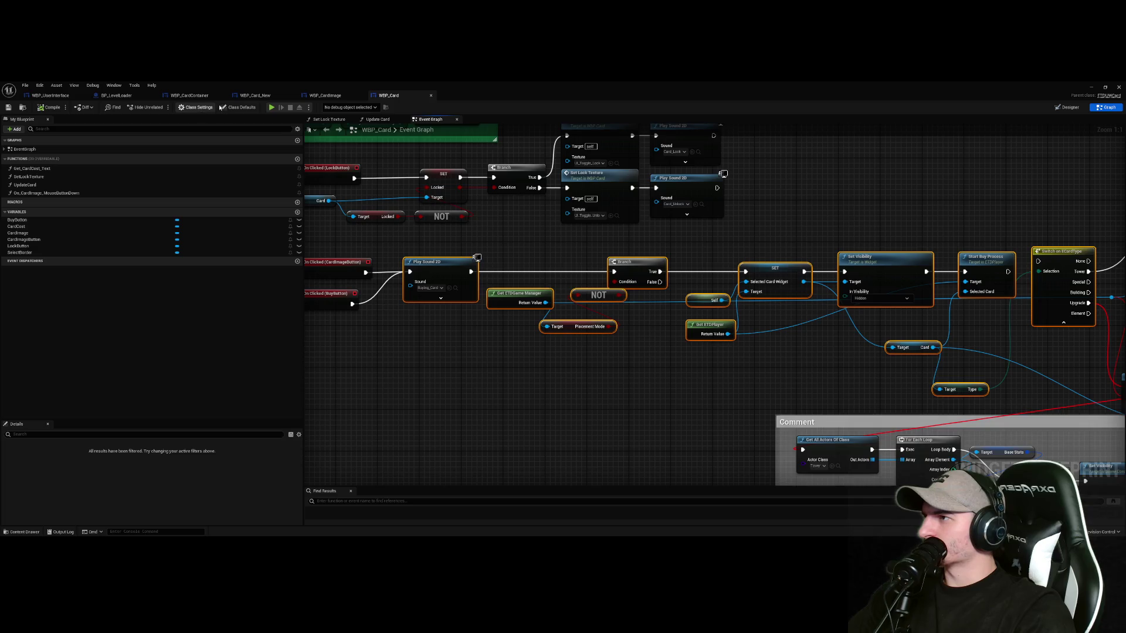
left_click(255, 95)
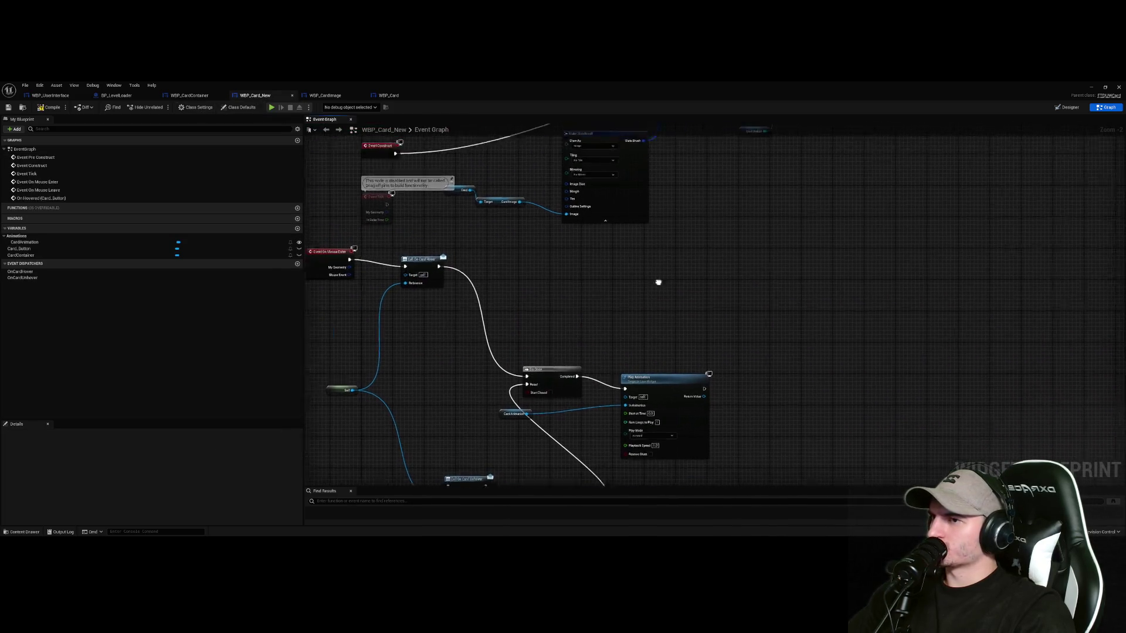
Paste the buy-process nodes and wire a new On Clicked (Card_Button) event into Play Sound 2D
key("ctrl+v")
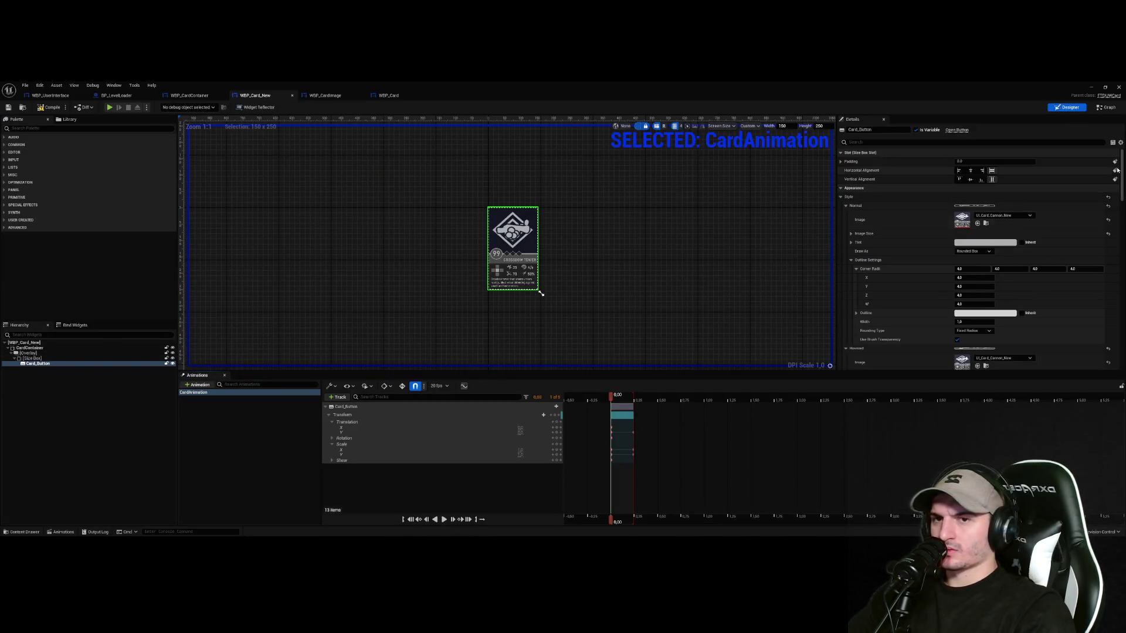
scroll(1085, 293, "down", 15)
left_click(985, 330)
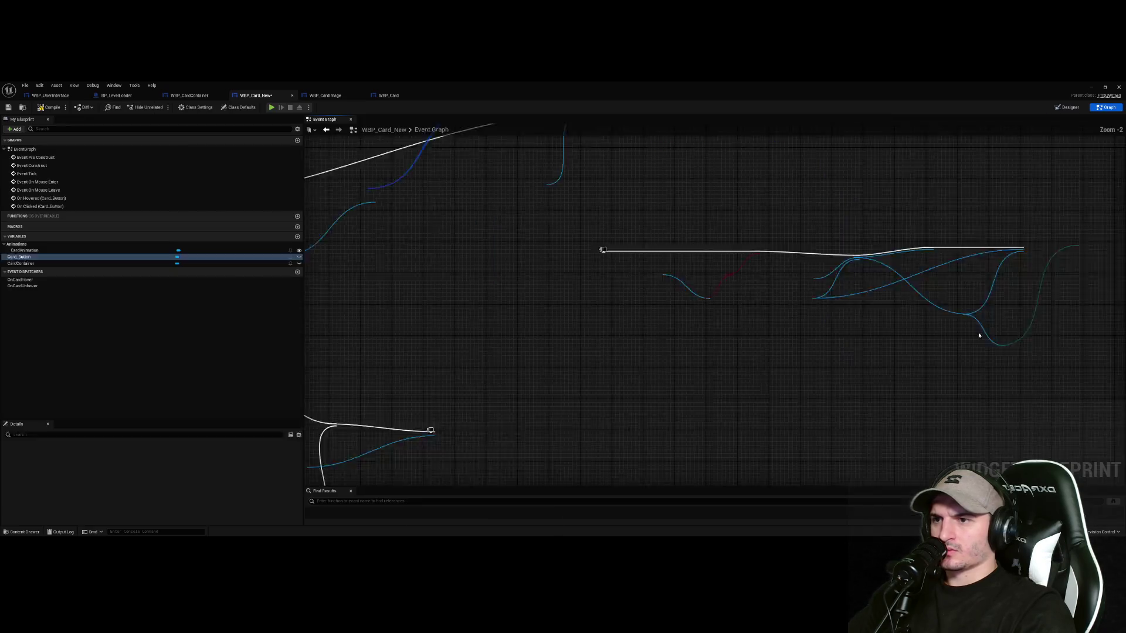
scroll(672, 357, "down", 2)
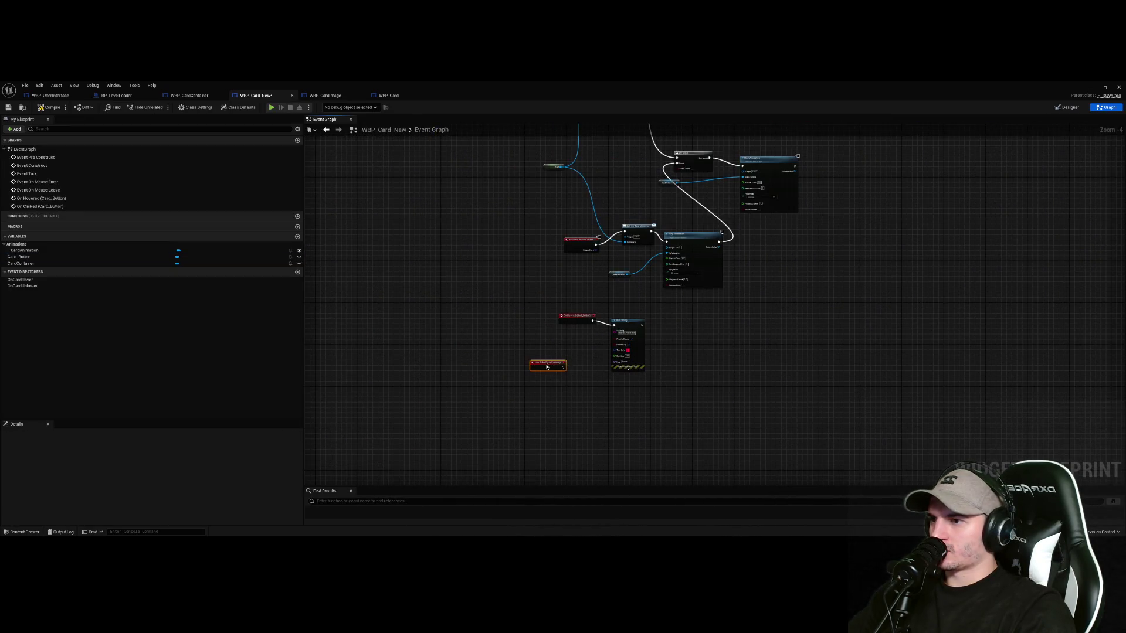
mouse_move(547, 367)
left_mouse_down()
mouse_move(797, 349)
mouse_move(766, 427)
left_mouse_up()
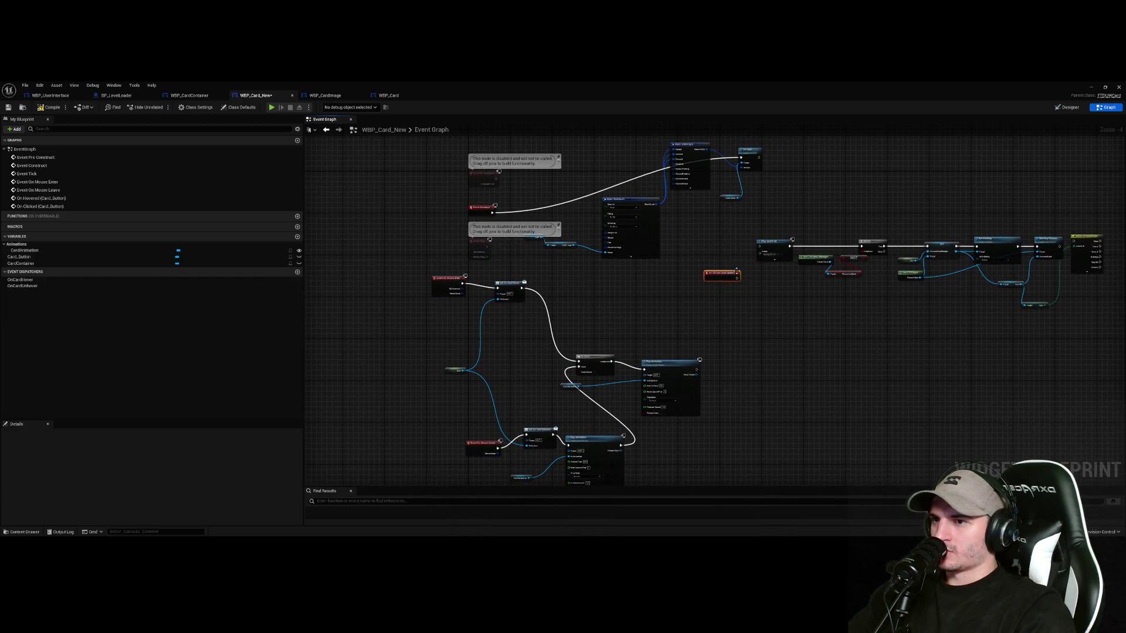
left_click_drag(736, 272, 760, 250)
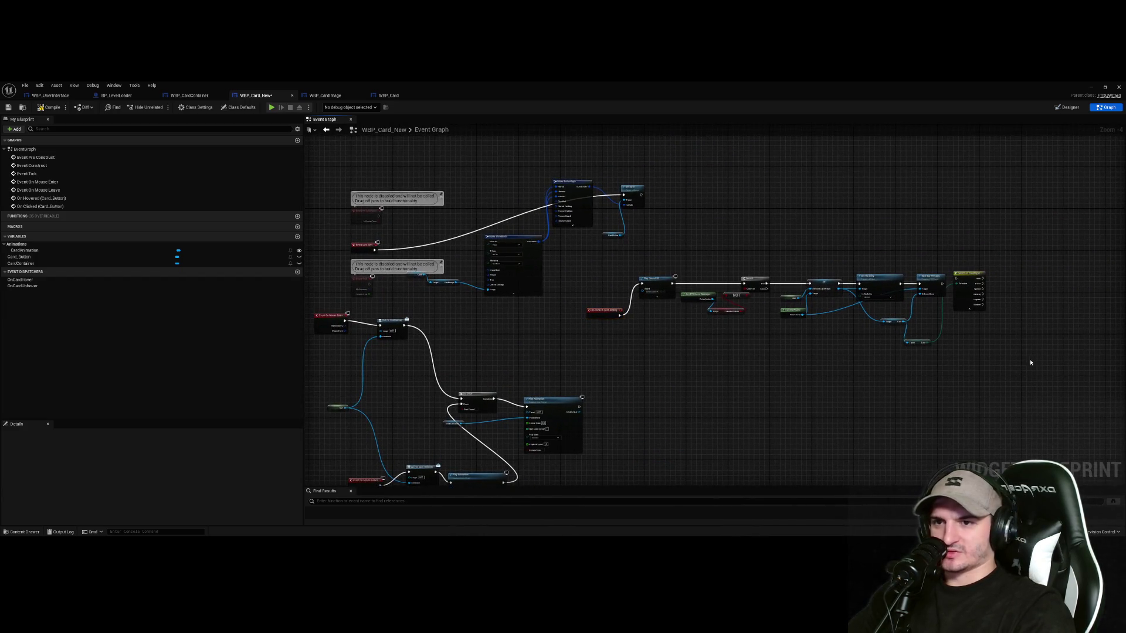
mouse_move(1032, 360)
left_mouse_down()
mouse_move(658, 249)
mouse_move(659, 296)
left_mouse_up()
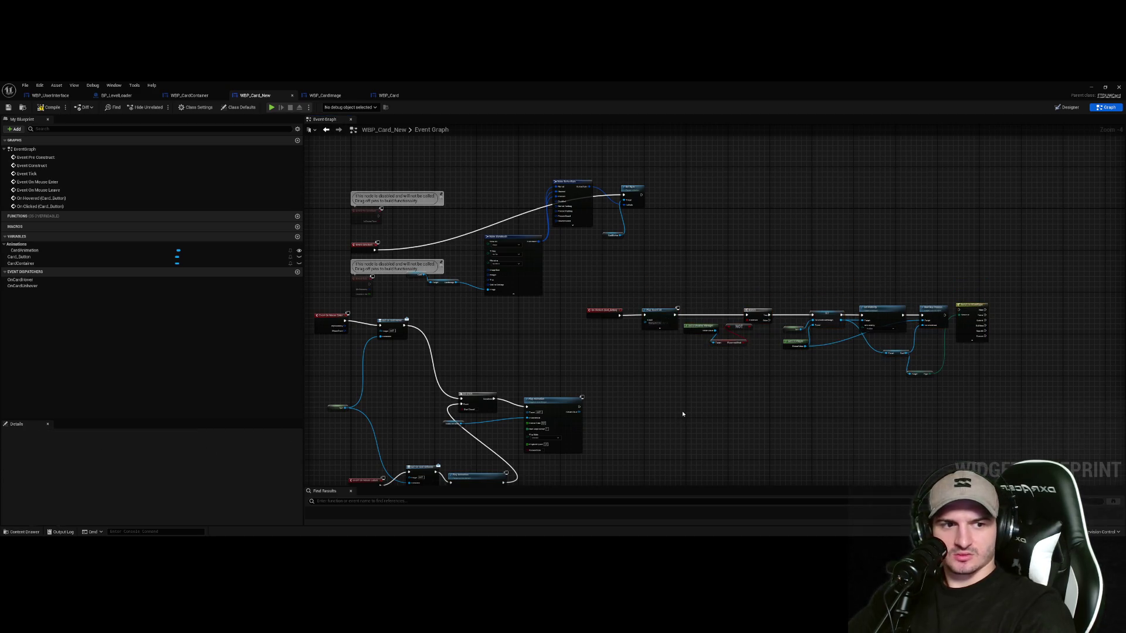
key("Home")
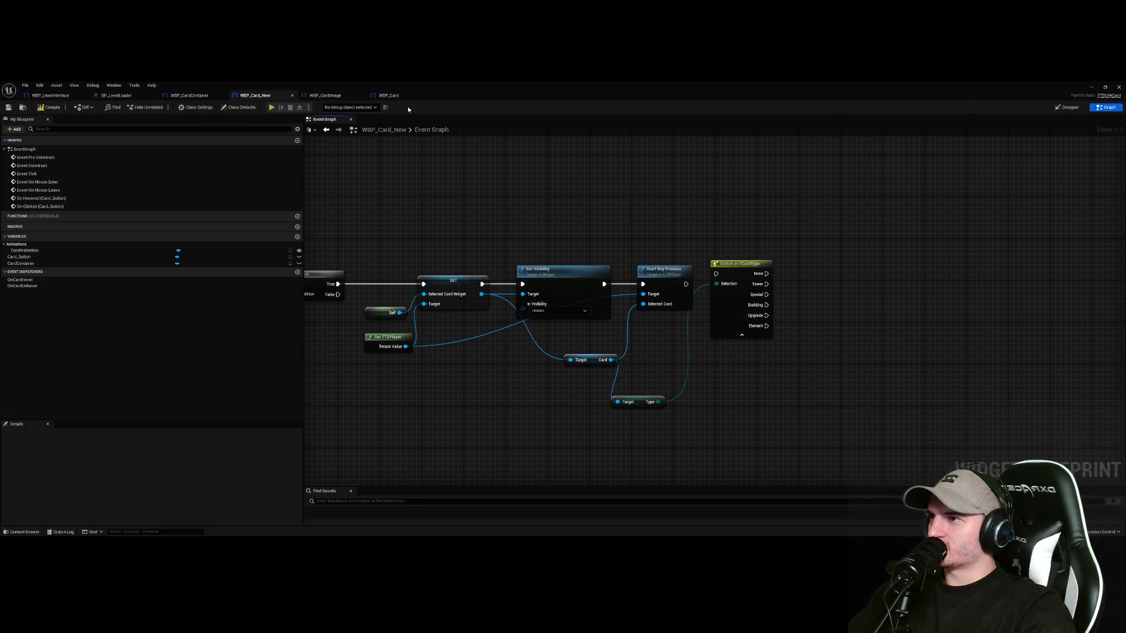
Check WBP_Card's original graph, then return to WBP_Card_New
left_click(388, 95)
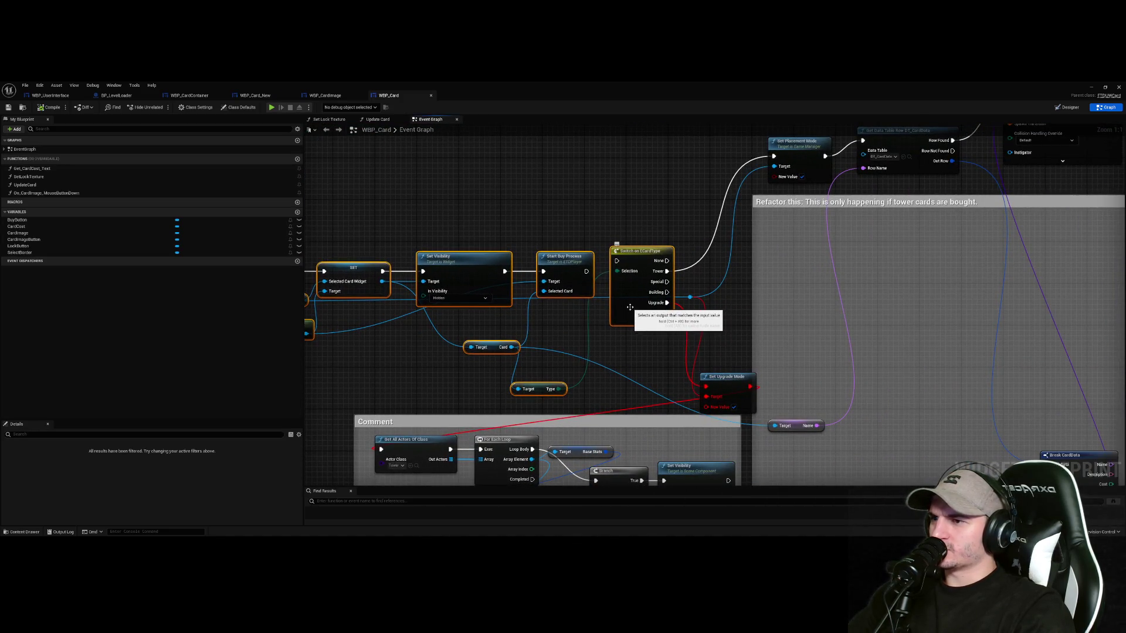
left_click(601, 293)
scroll(627, 380, "down", 2)
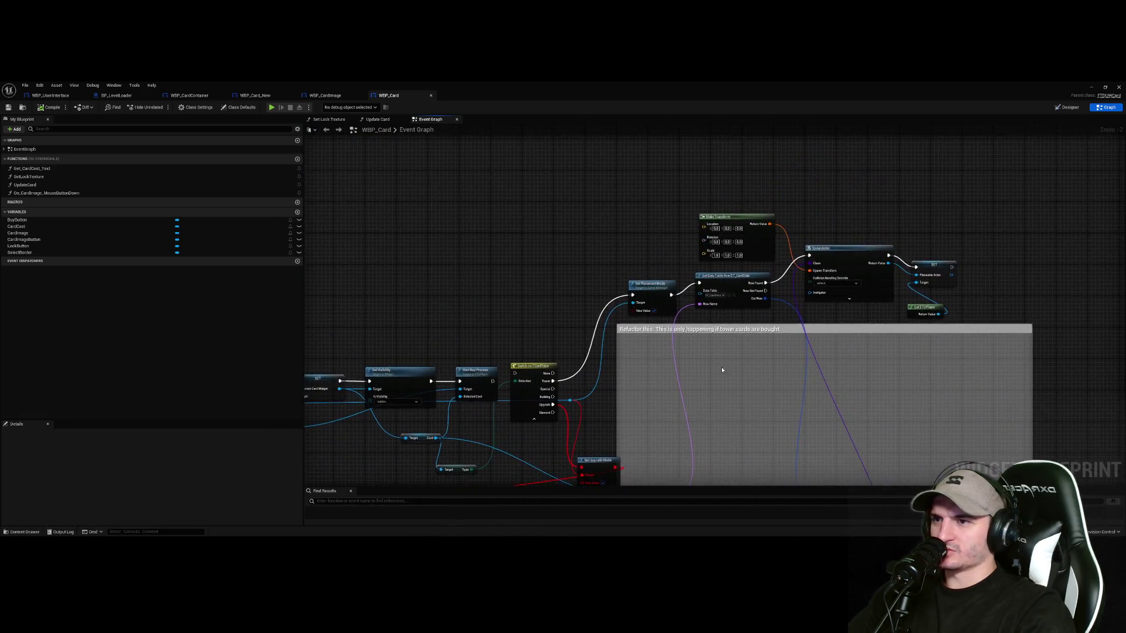
scroll(721, 367, "down", 3)
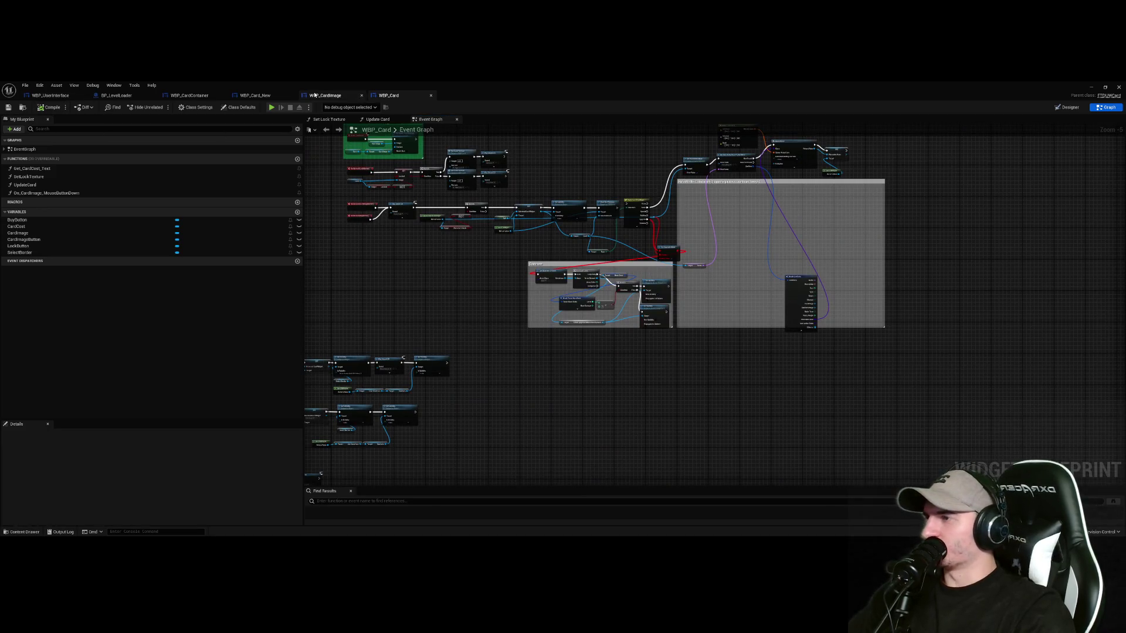
left_click(325, 95)
left_click(255, 95)
Delete the Switch on ECardType node and its Type getter from WBP_Card_New's click chain
left_click(726, 287)
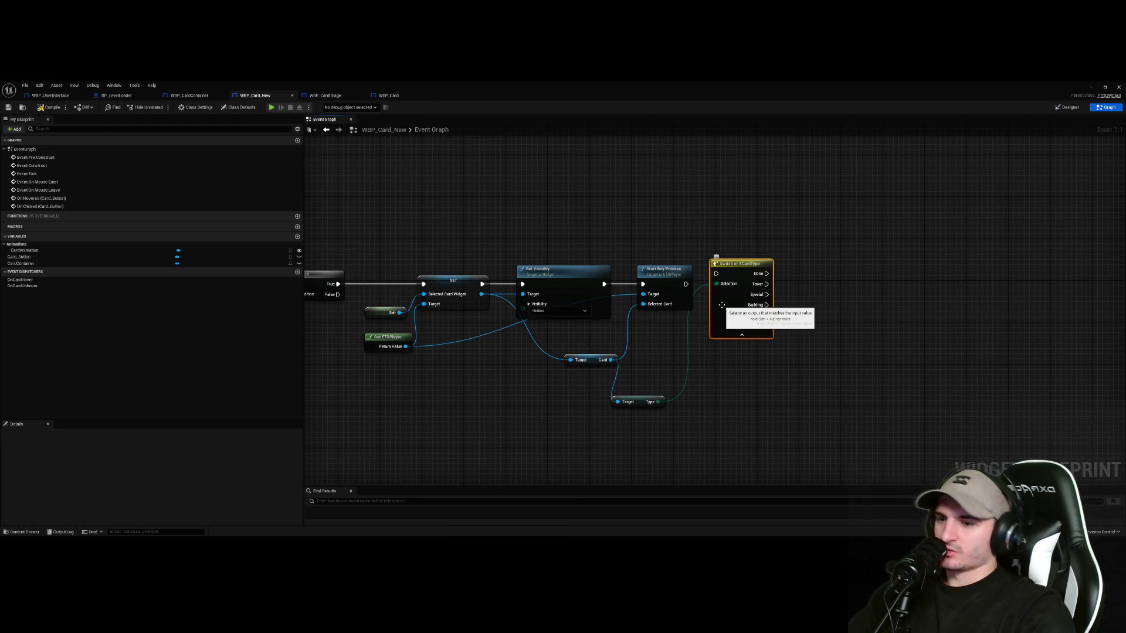
key("Delete")
left_click(639, 402)
key("Delete")
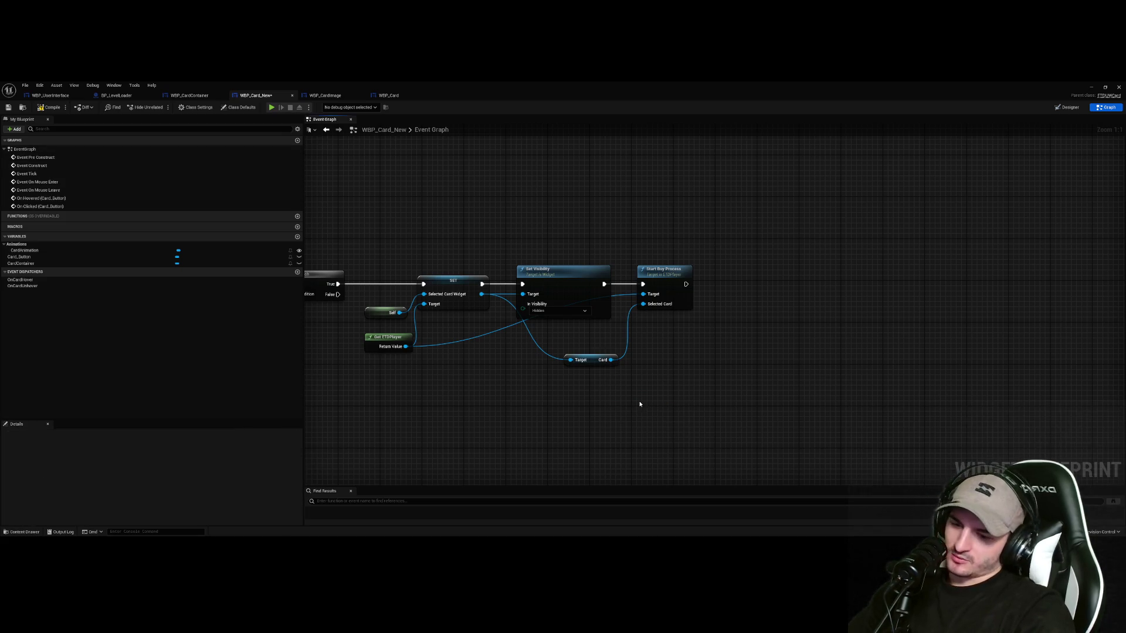
scroll(706, 402, "down", 5)
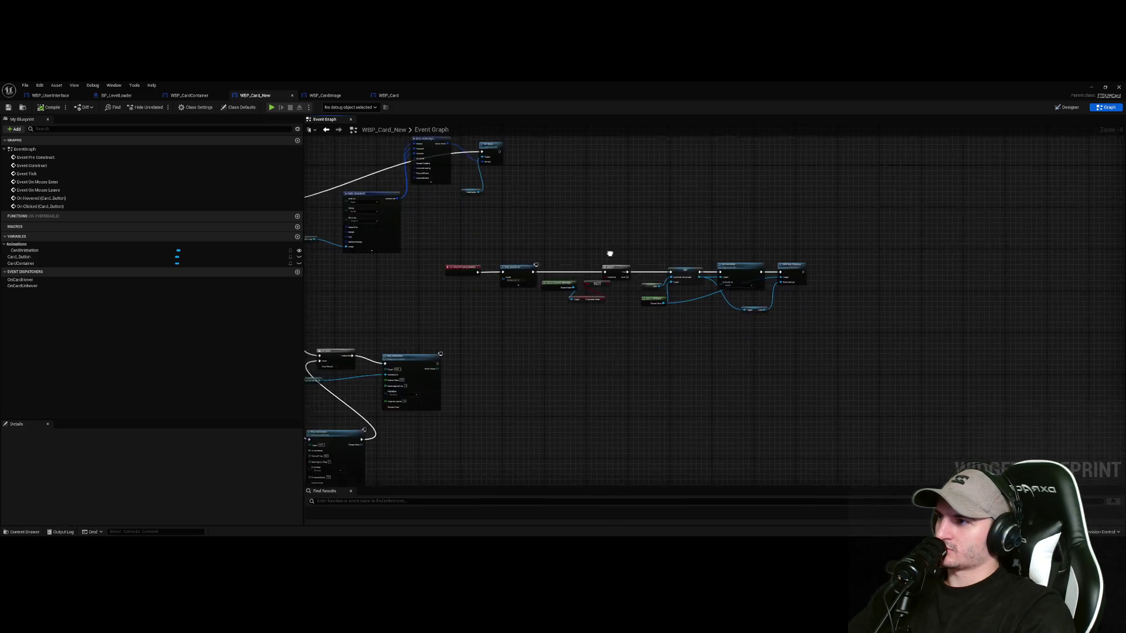
scroll(608, 251, "up", 4)
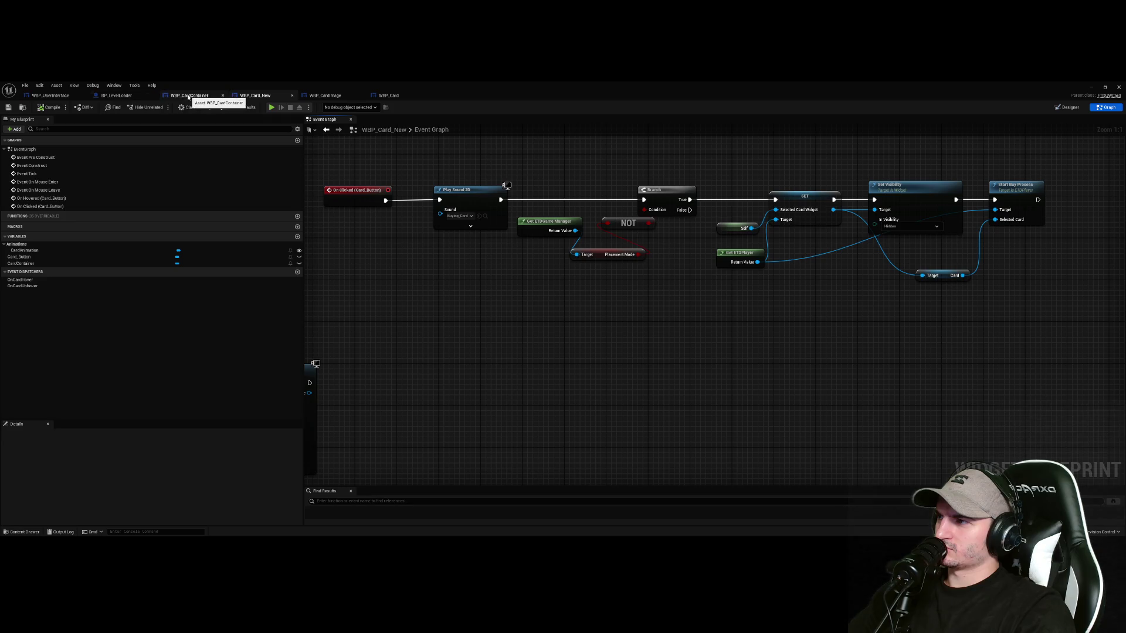
Move the On Clicked chain ending at Start Buy Process into a tidier spot and start a playtest
left_click_drag(441, 167, 804, 284)
left_click_drag(812, 218, 656, 328)
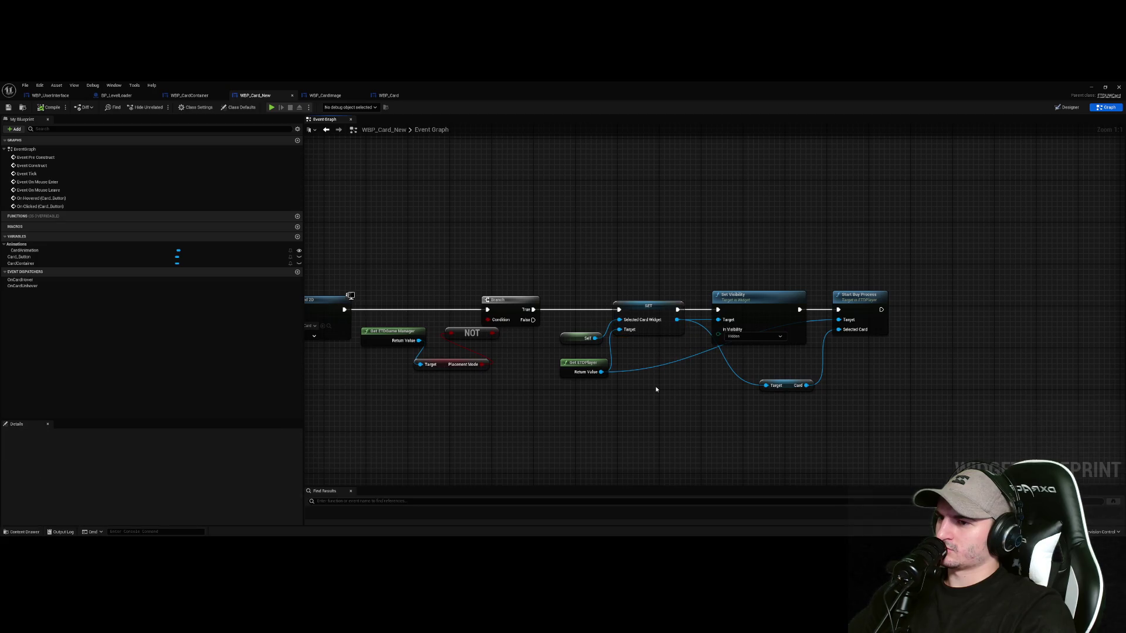
key("alt+p")
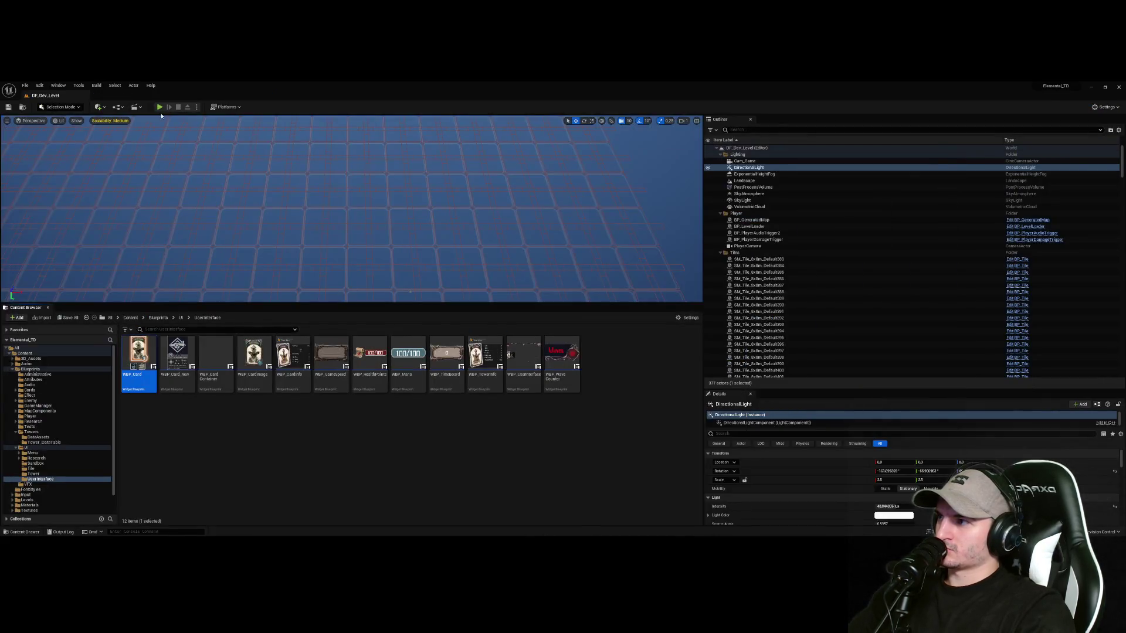
Place a cannon tower in the path corner, apply Earth I to it, and place a Magic Tower
left_click_drag(323, 305, 347, 482)
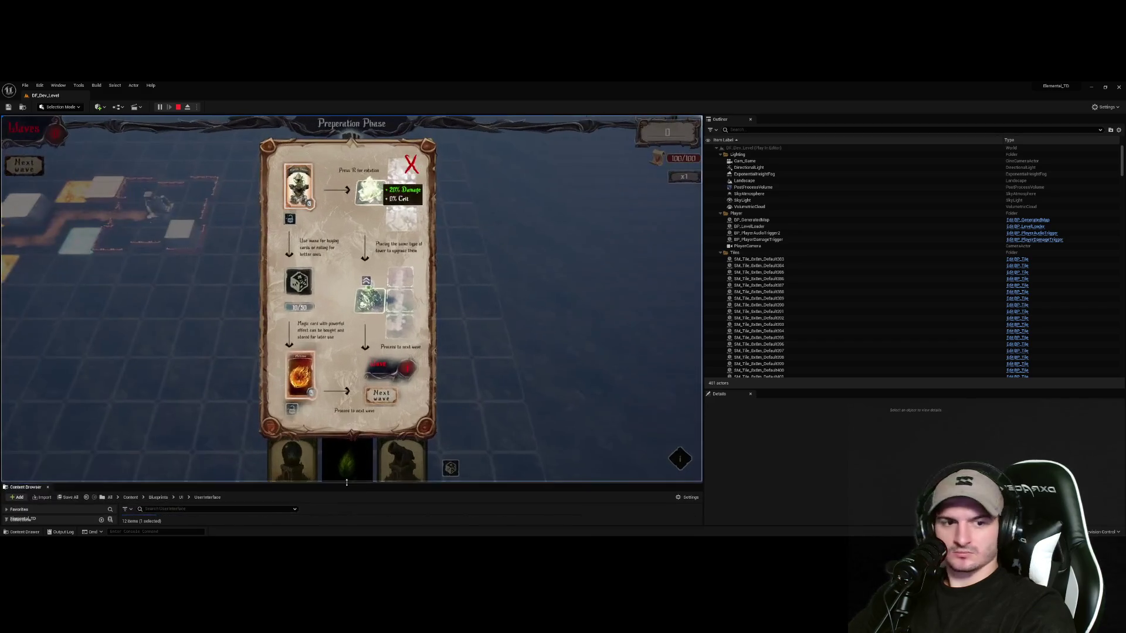
left_click(411, 164)
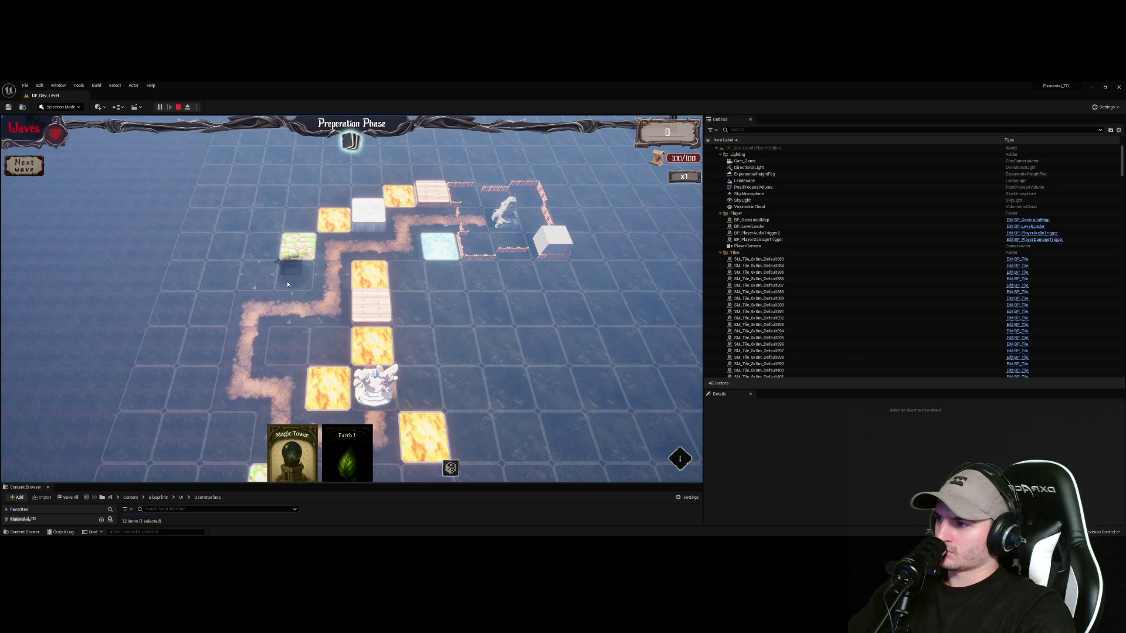
left_click(291, 344)
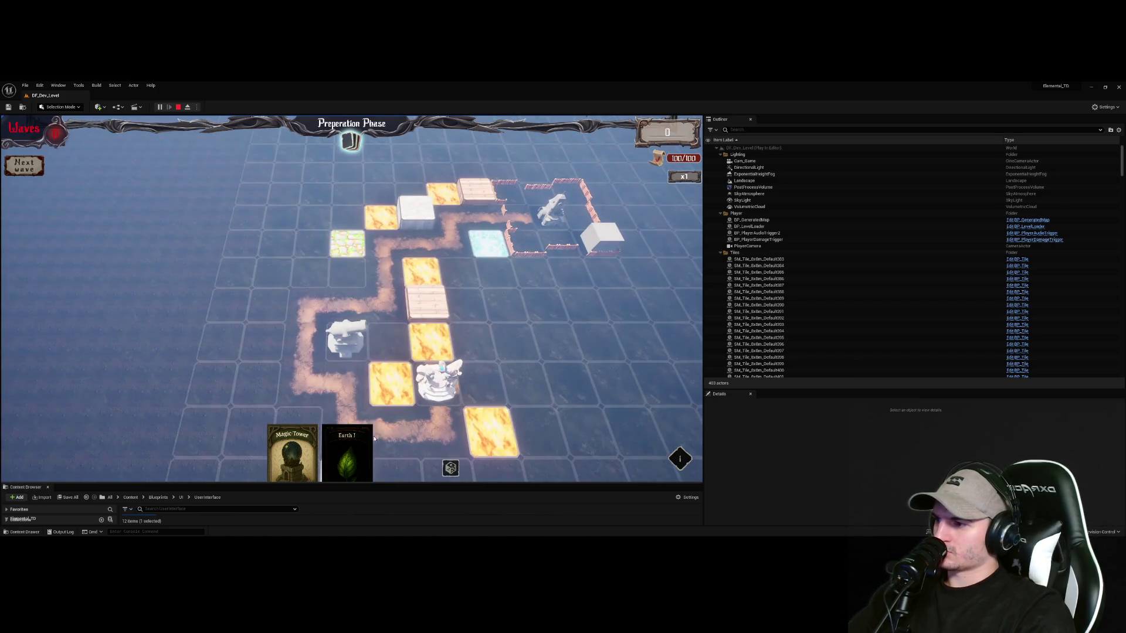
left_click_drag(356, 445, 346, 341)
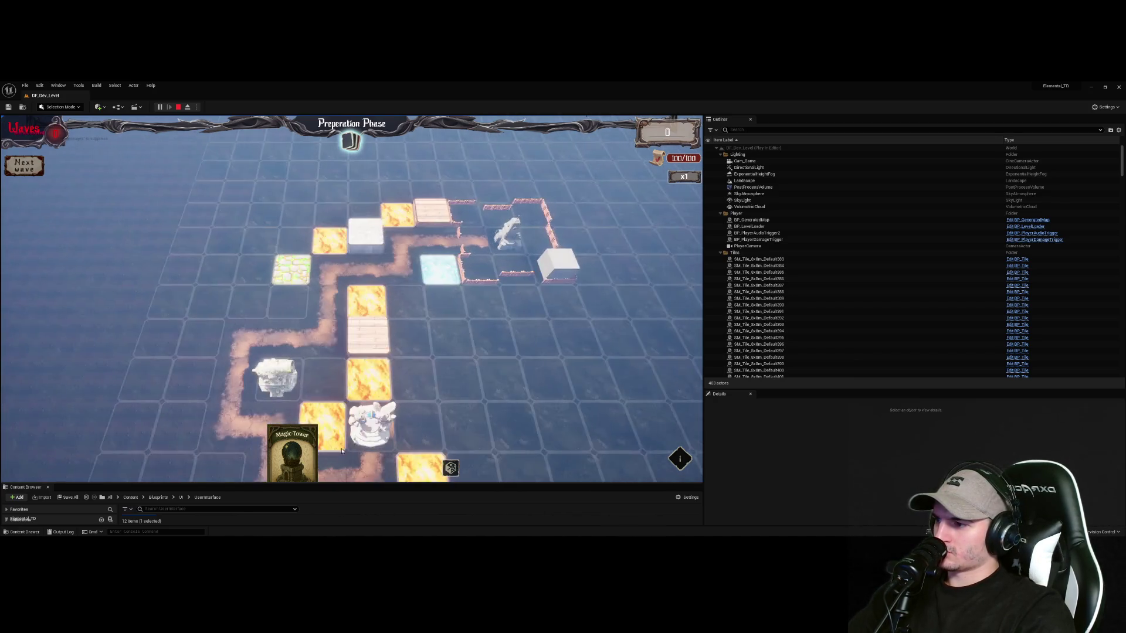
left_click_drag(342, 451, 291, 311)
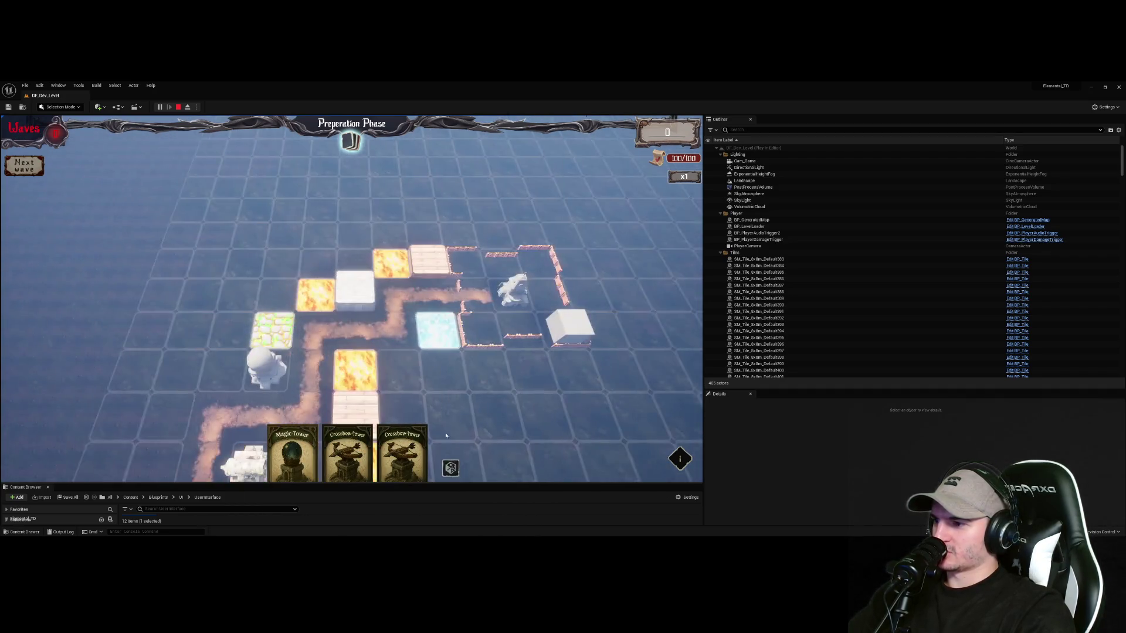
left_click(449, 469)
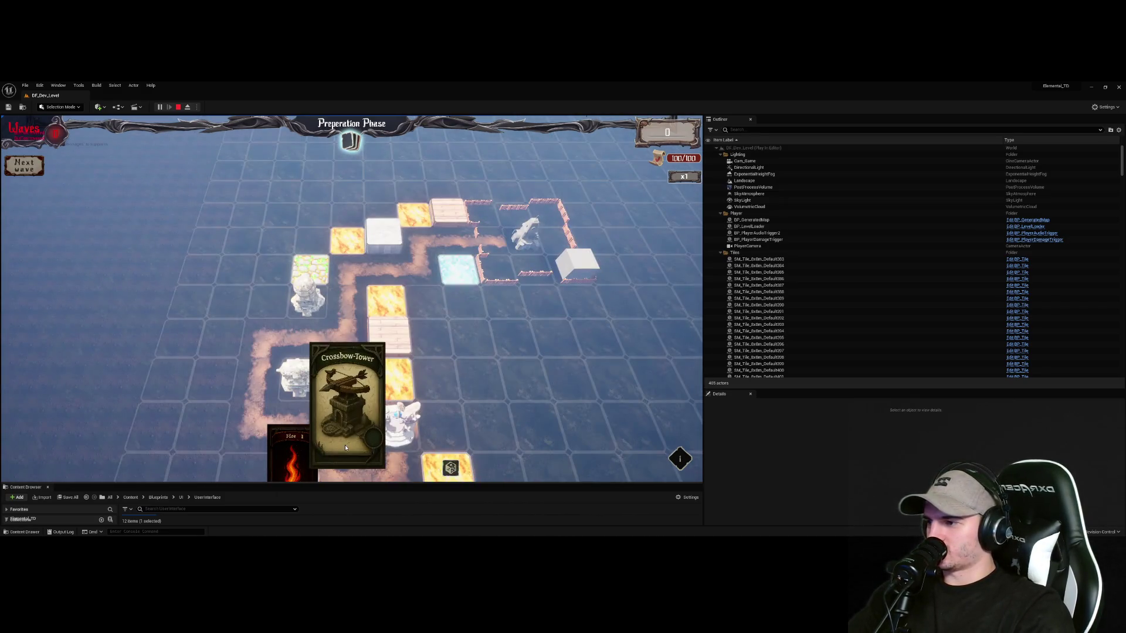
mouse_move(347, 452)
left_mouse_down()
mouse_move(445, 342)
mouse_move(428, 314)
left_mouse_up()
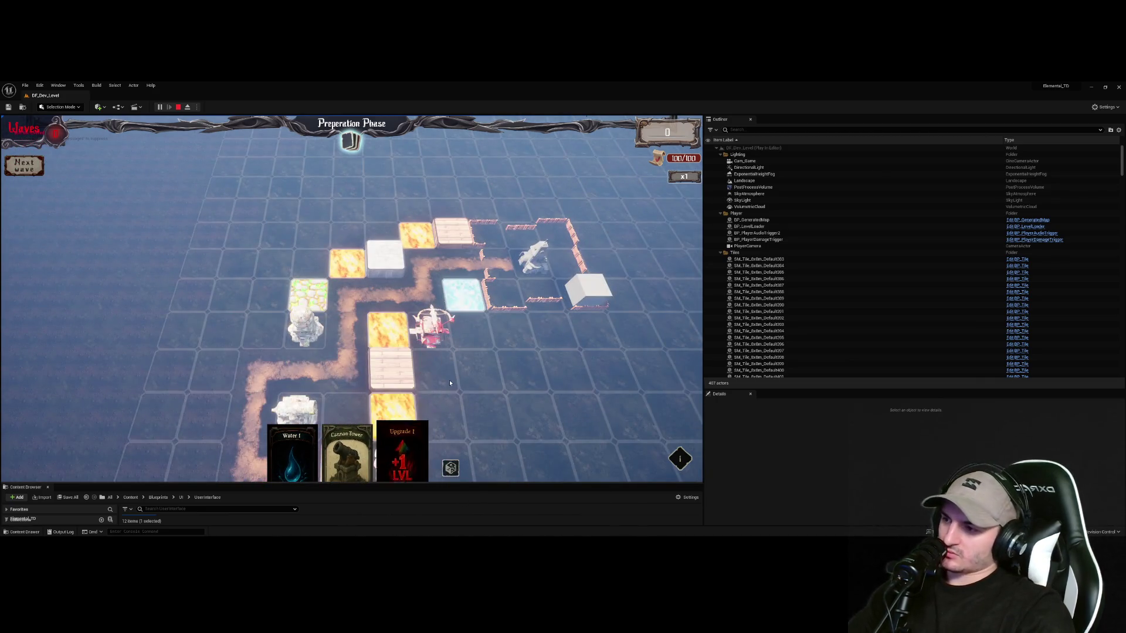
Activate the Upgrade I card twice, cancelling each time with a right-click, and pan the board
left_click(401, 444)
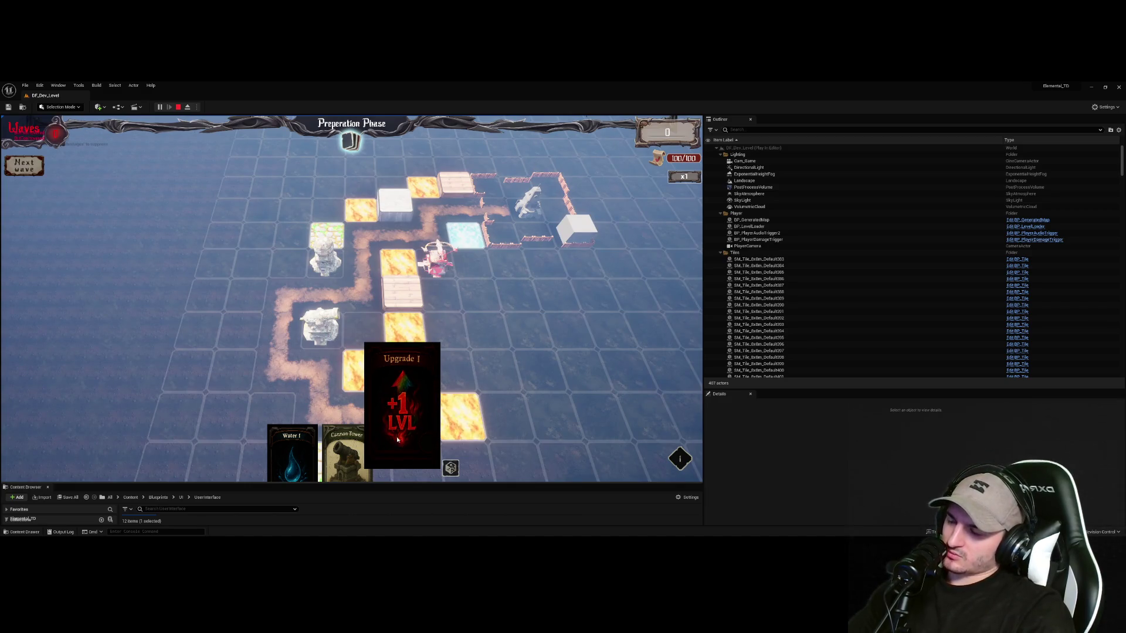
left_click(406, 450)
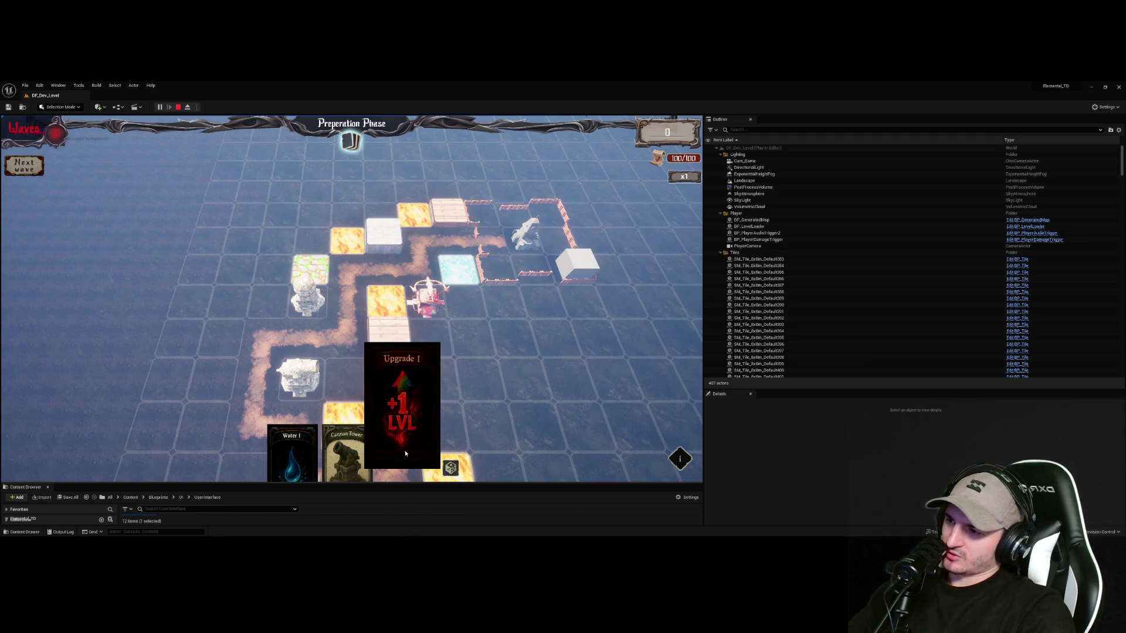
right_click(531, 308)
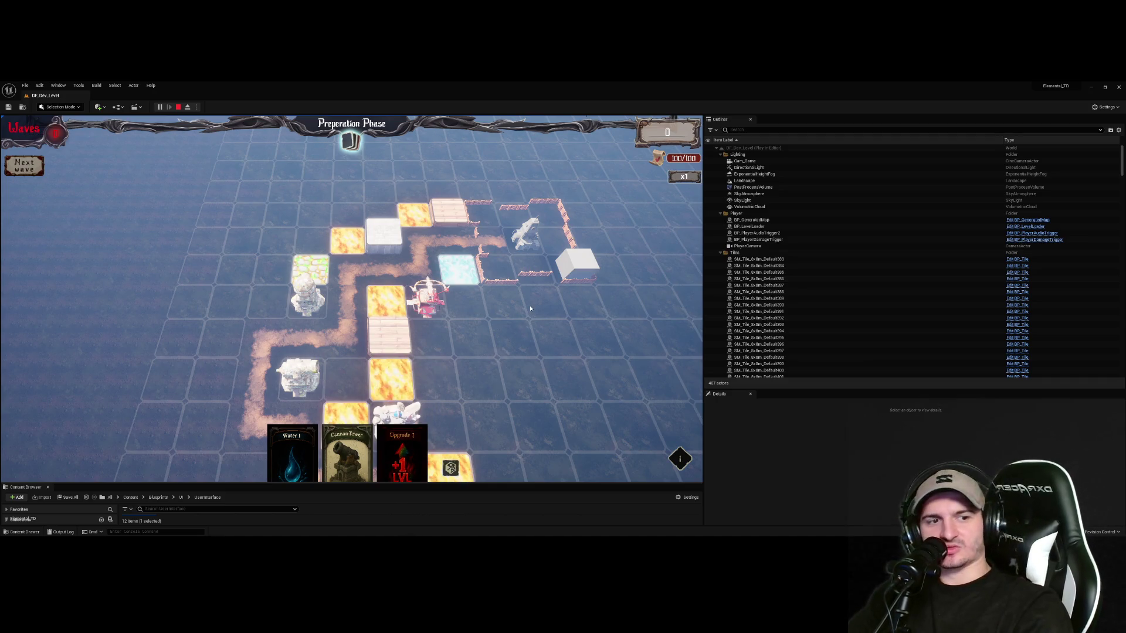
key("a")
left_click(398, 450)
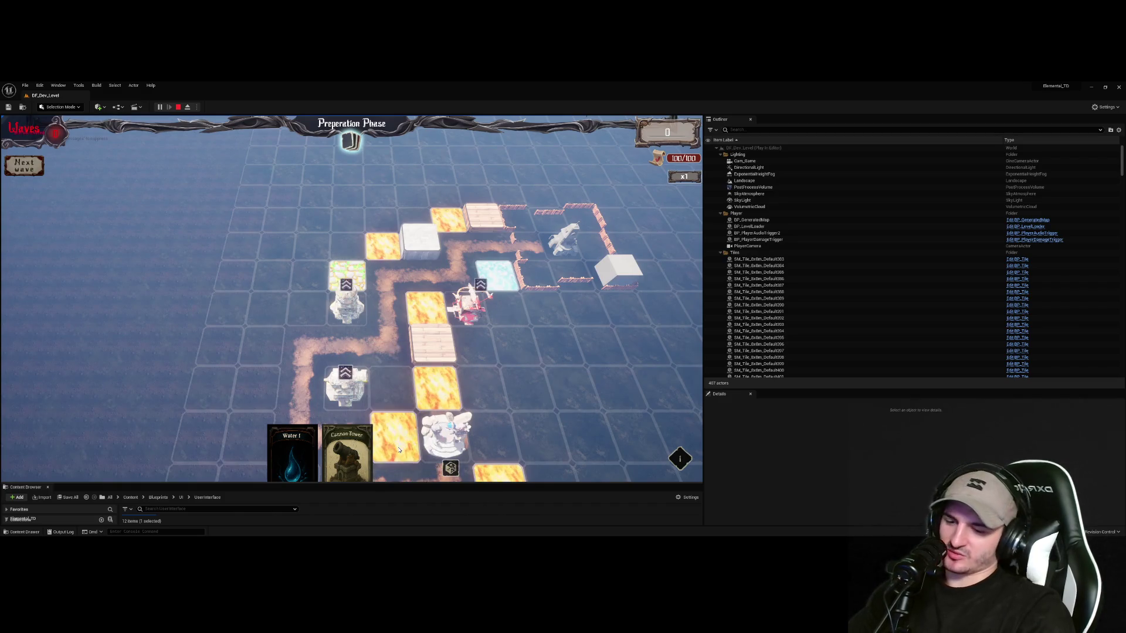
right_click(398, 450)
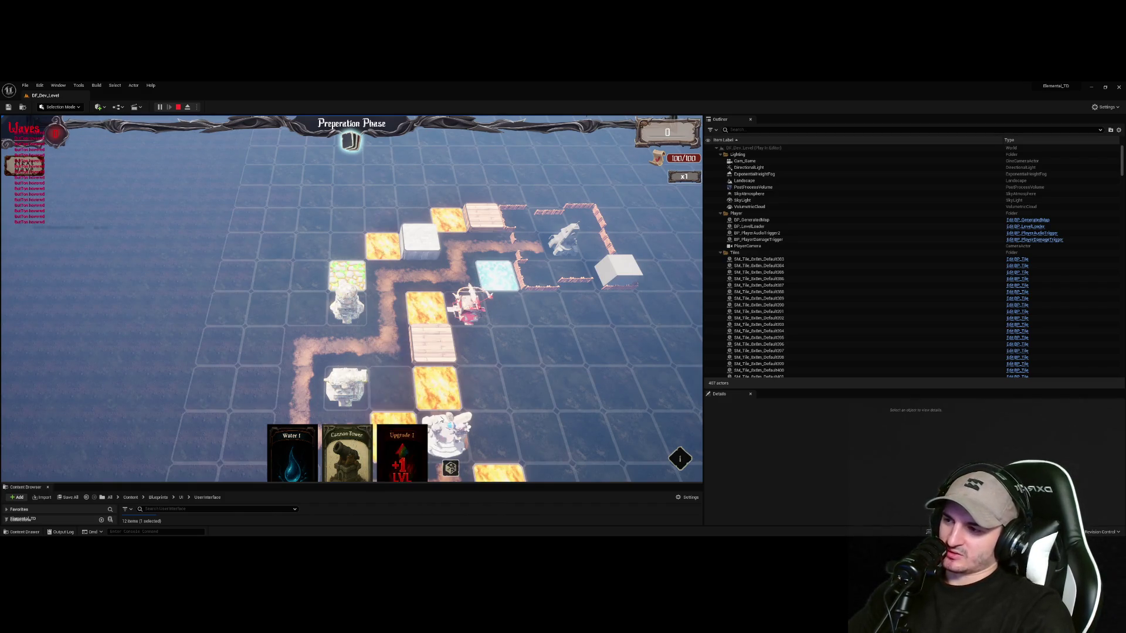
key("s")
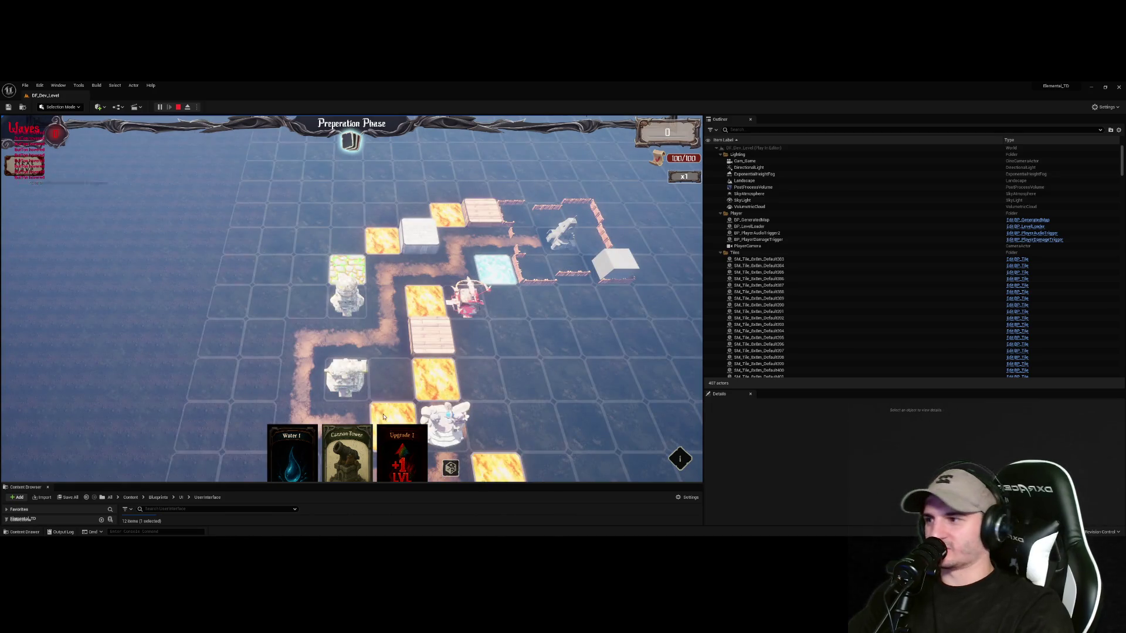
key("d")
key("s")
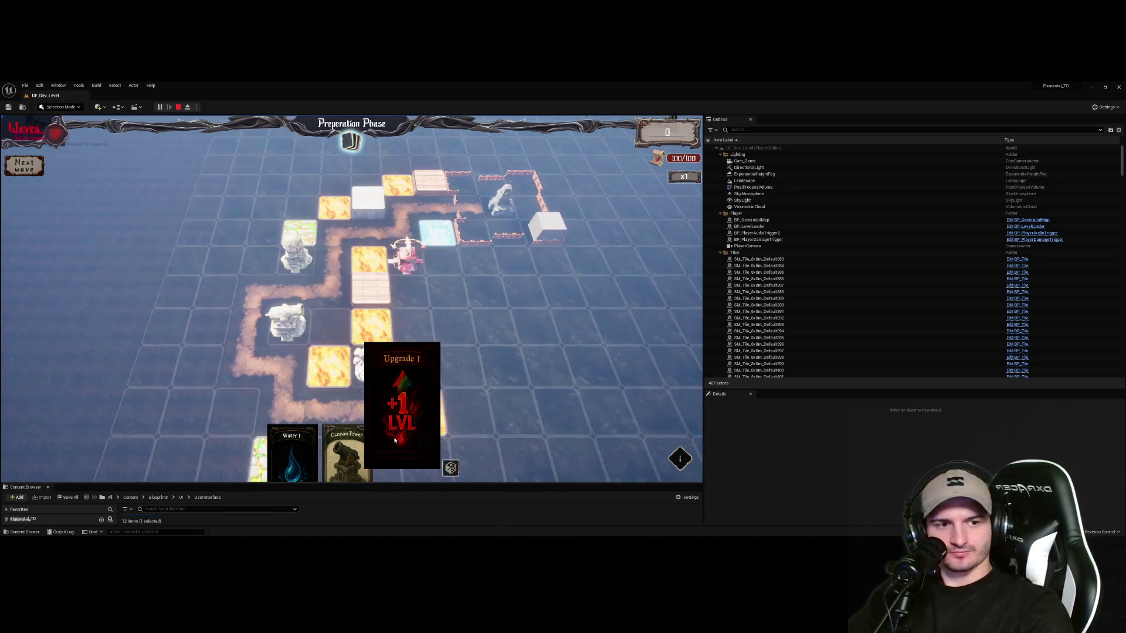
Play the Water I card onto the board, then close the Unreal crash report dialog
left_click(286, 440)
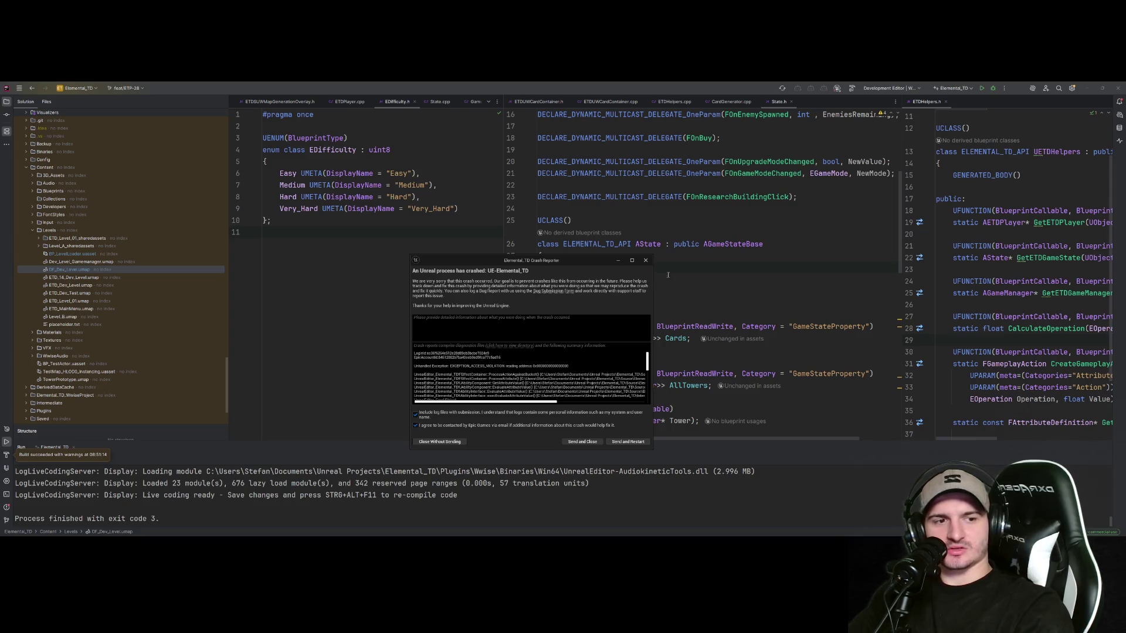
left_click(644, 261)
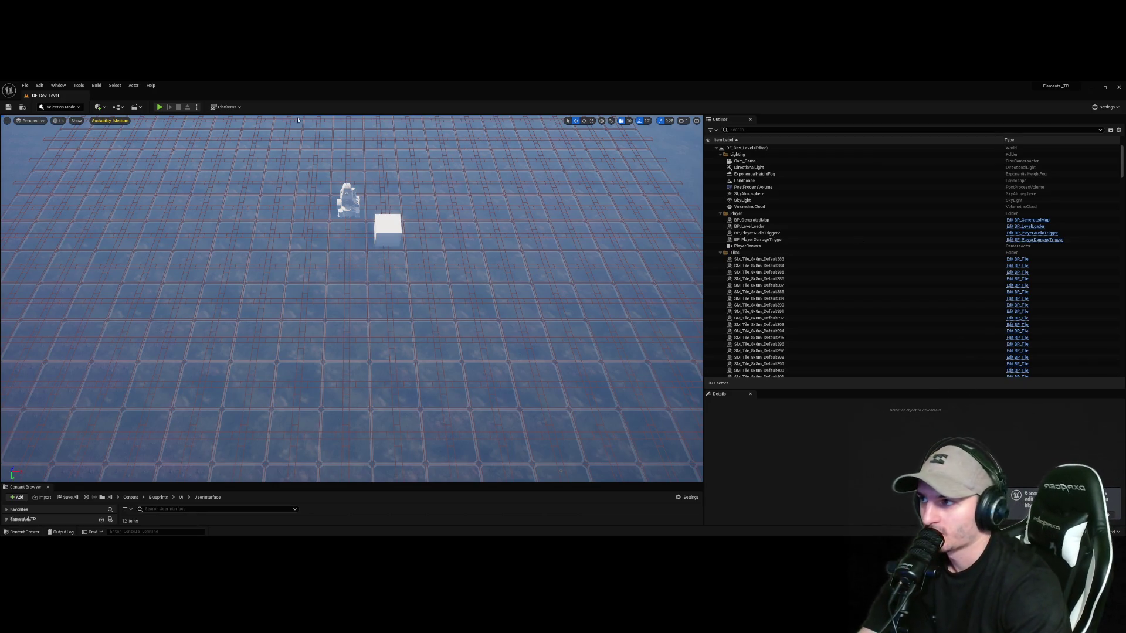
Start a fresh playtest, dismiss the tutorial, and place a Cannon Tower upgraded with Earth I
key("alt+p")
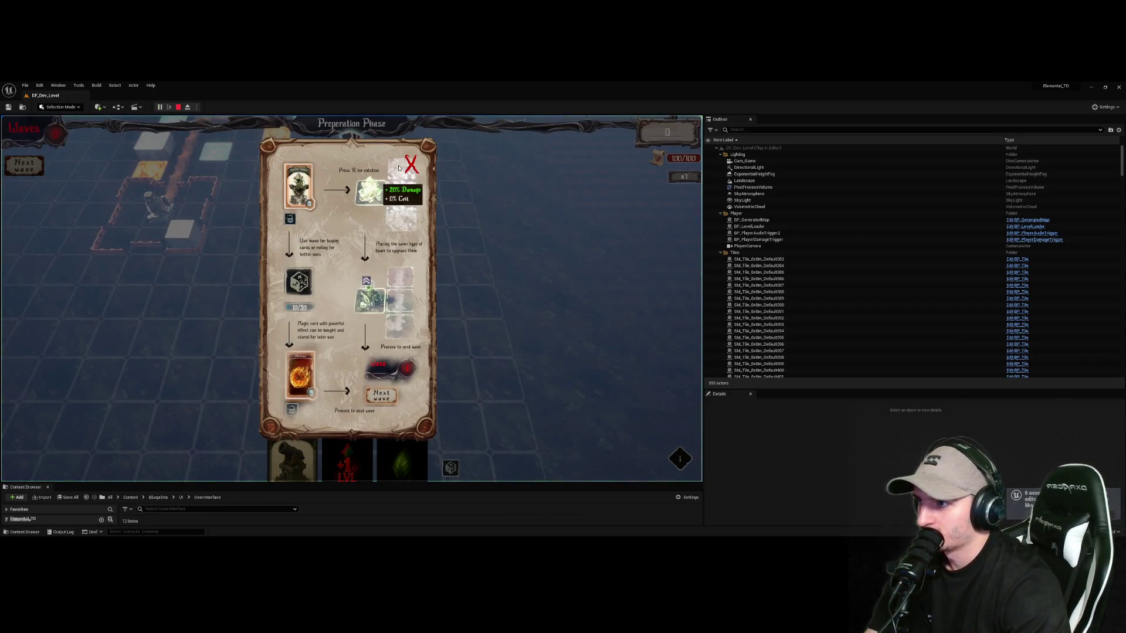
left_click(400, 167)
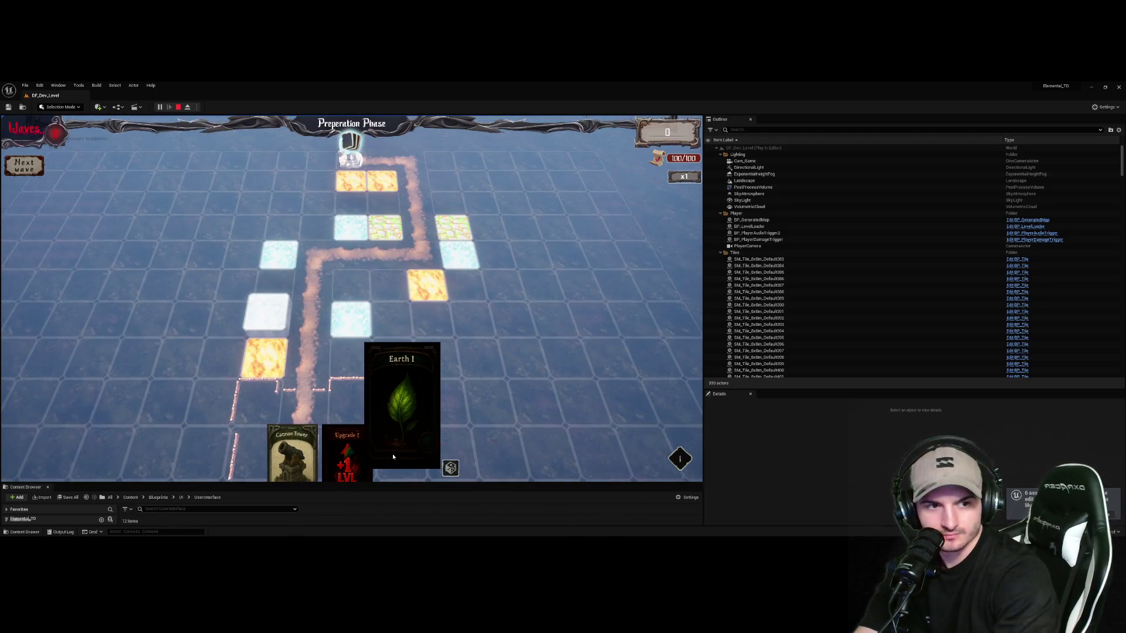
mouse_move(292, 455)
left_mouse_down()
mouse_move(341, 294)
mouse_move(378, 282)
mouse_move(389, 298)
left_mouse_up()
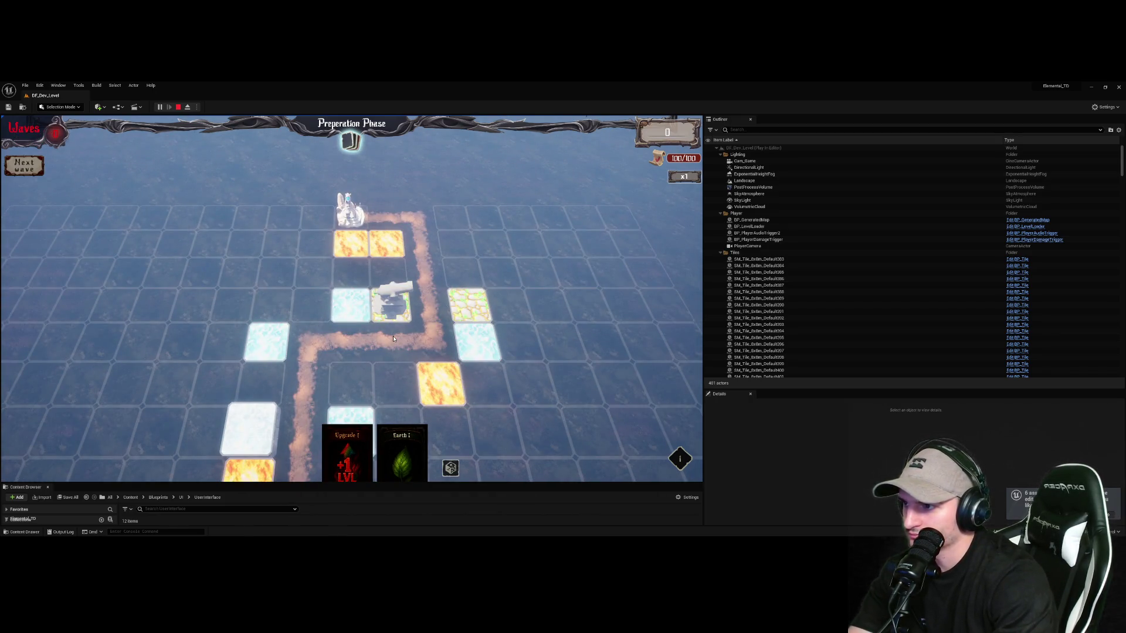
left_click_drag(401, 446, 392, 300)
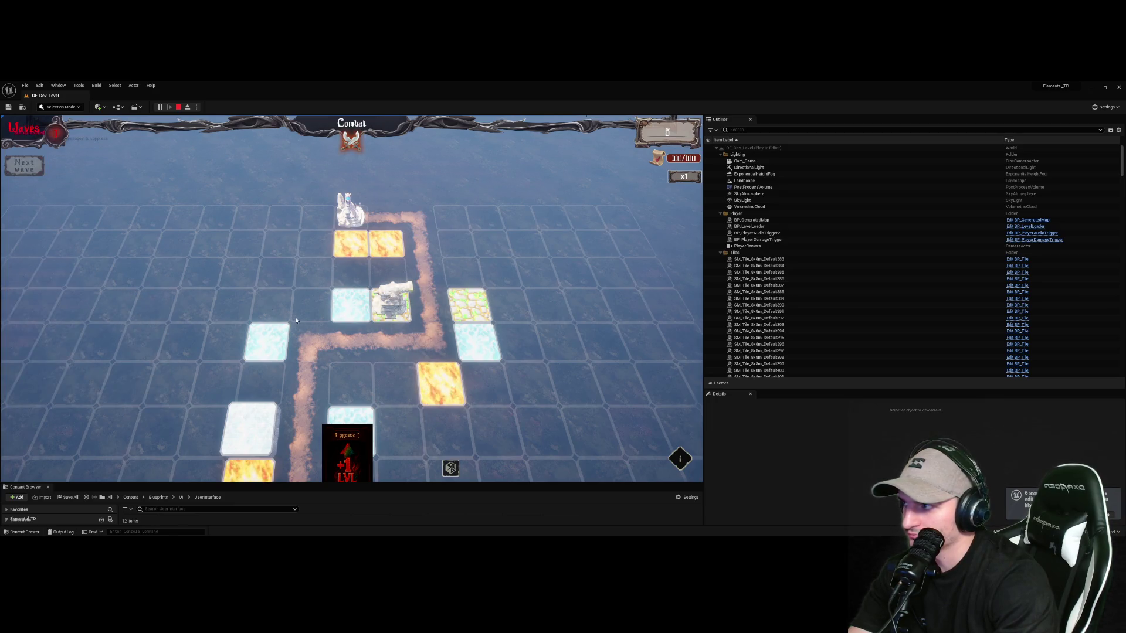
Survey the board during the combat wave and reroll the card hand twice with the dice
scroll(378, 337, "up", 2)
scroll(379, 338, "up", 2)
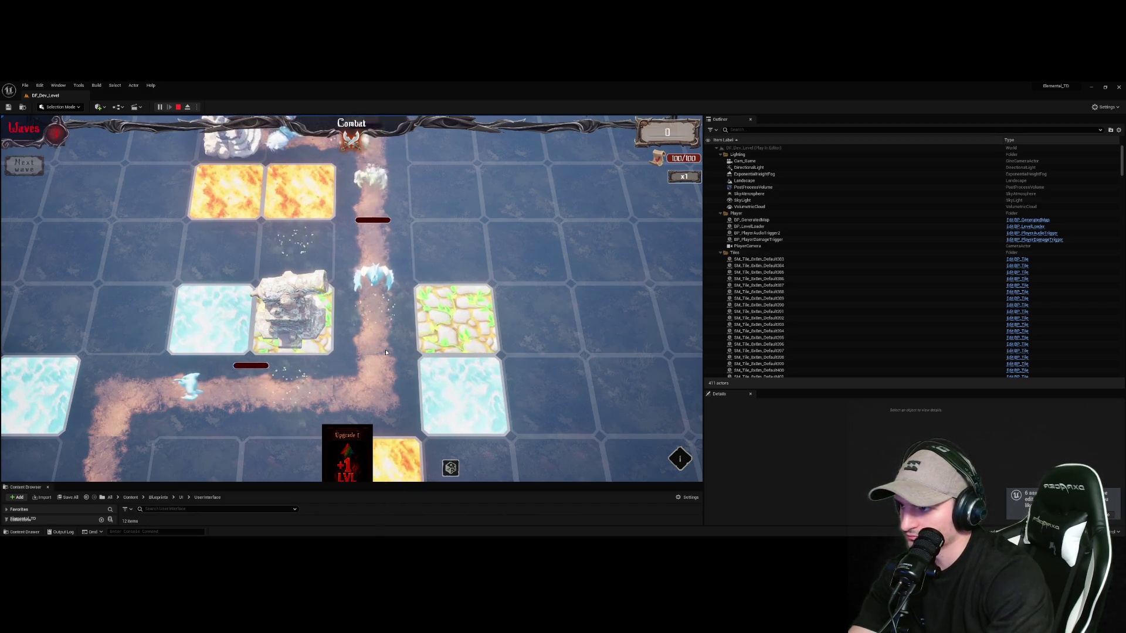
key("a")
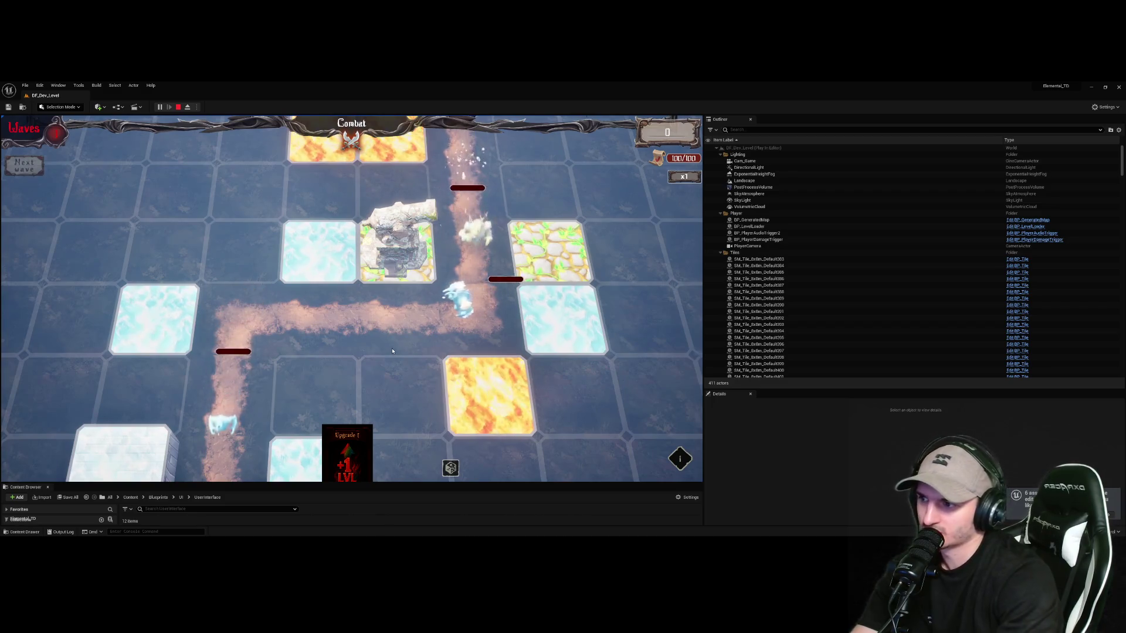
scroll(391, 352, "down", 1)
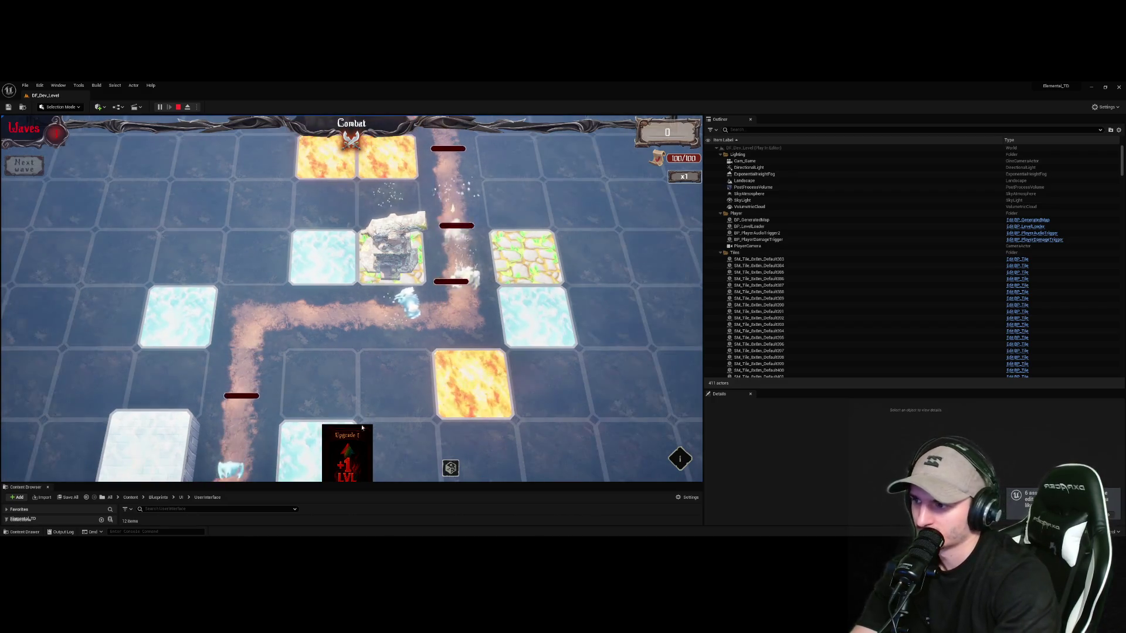
key("w")
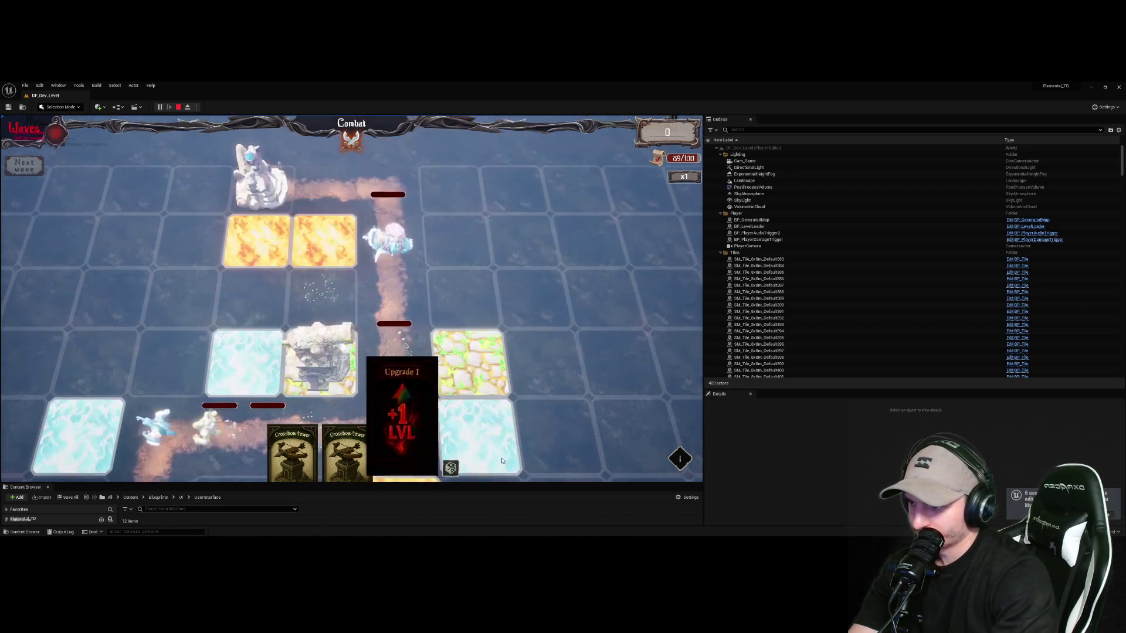
left_click(449, 467)
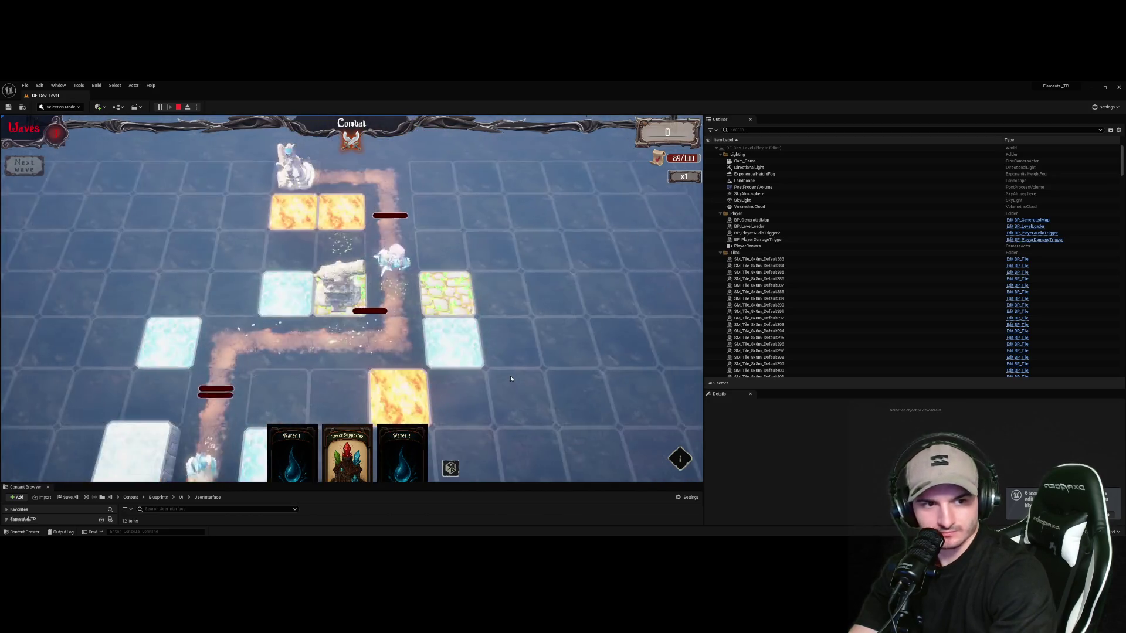
left_click(455, 470)
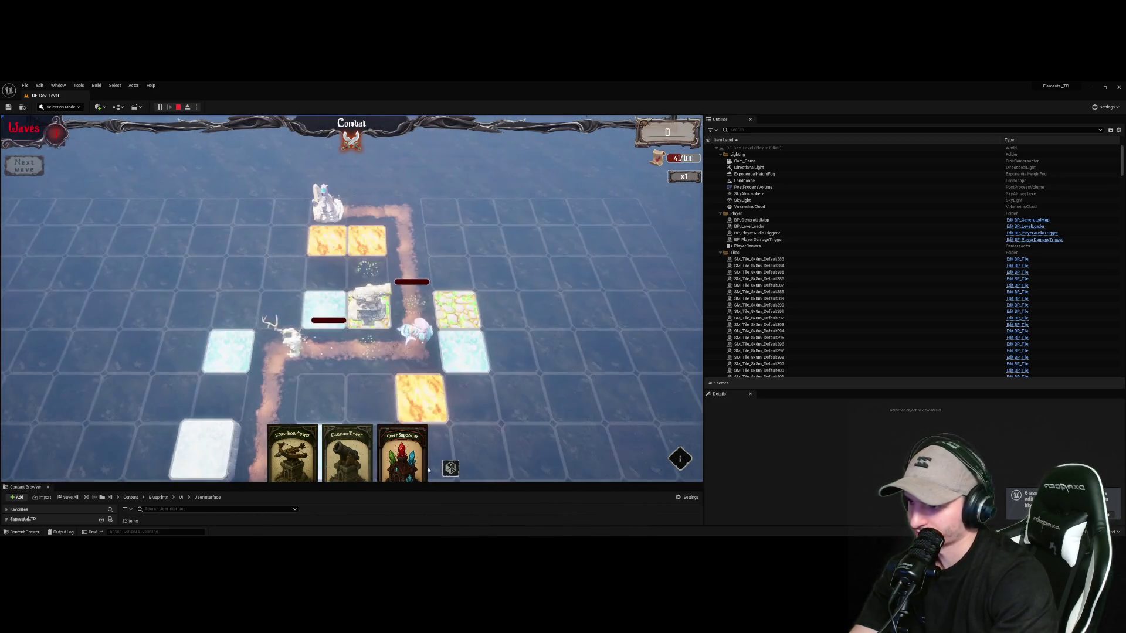